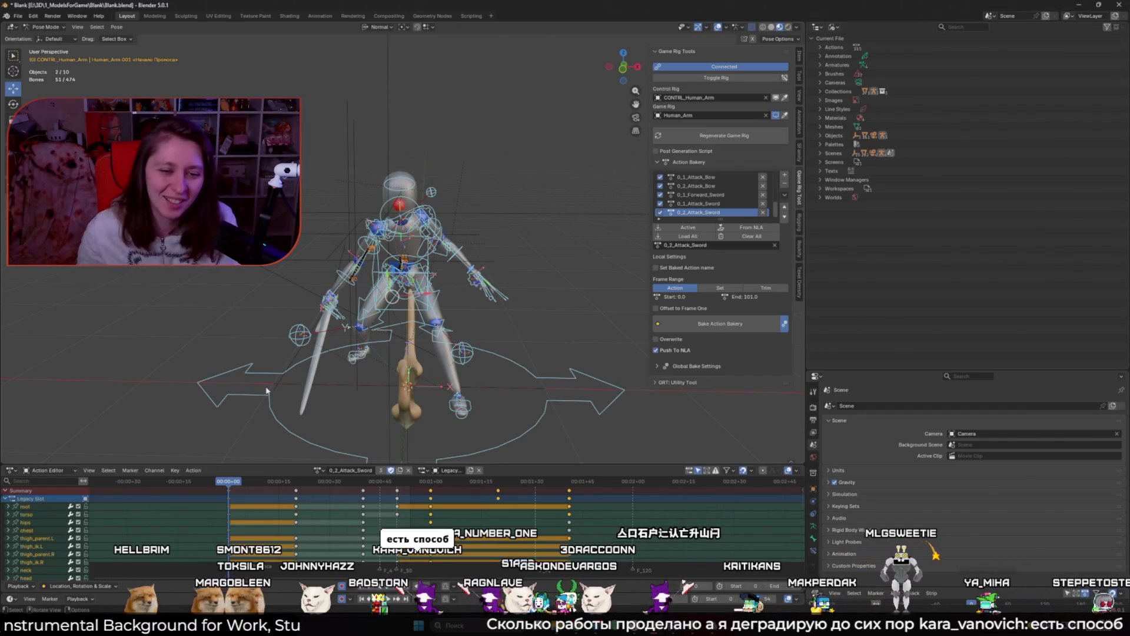
Play and review the sword attack animation while orbiting around the rig
mouse_move(284, 384)
left_mouse_down()
mouse_move(394, 317)
mouse_move(249, 325)
mouse_move(448, 271)
left_mouse_up()
scroll(517, 254, "up", 5)
key("space")
mouse_move(517, 254)
left_mouse_down()
mouse_move(360, 253)
mouse_move(423, 332)
left_mouse_up()
scroll(360, 253, "down", 5)
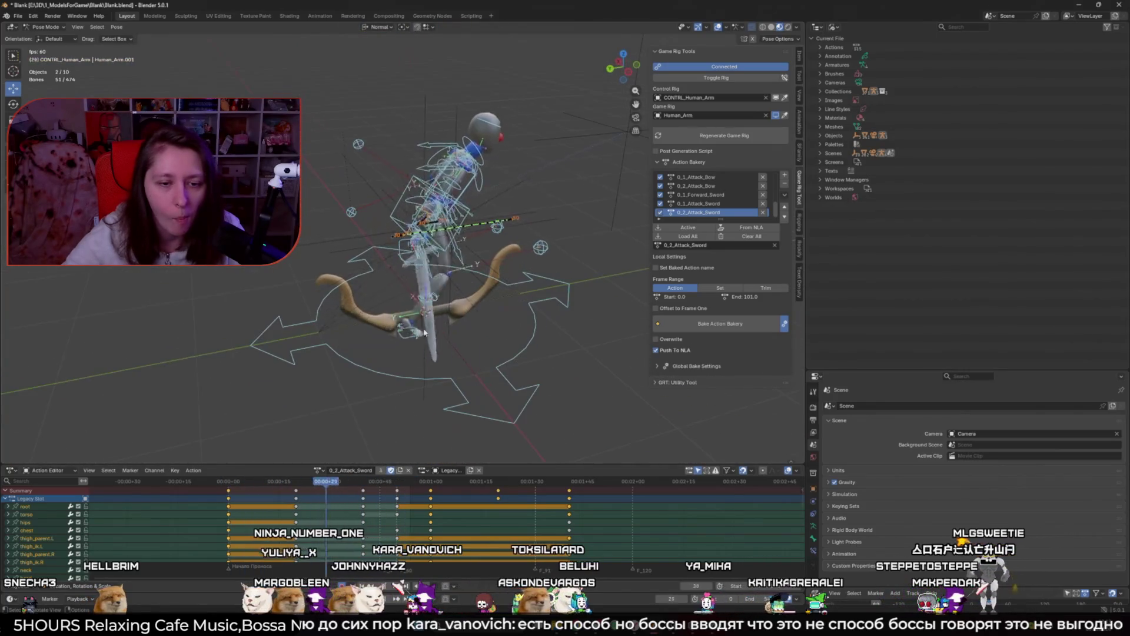
key("space")
Jump to frame 101 and disconnect the game rig from the control rig
left_click_drag(223, 483, 568, 502)
left_click_drag(341, 365, 414, 373)
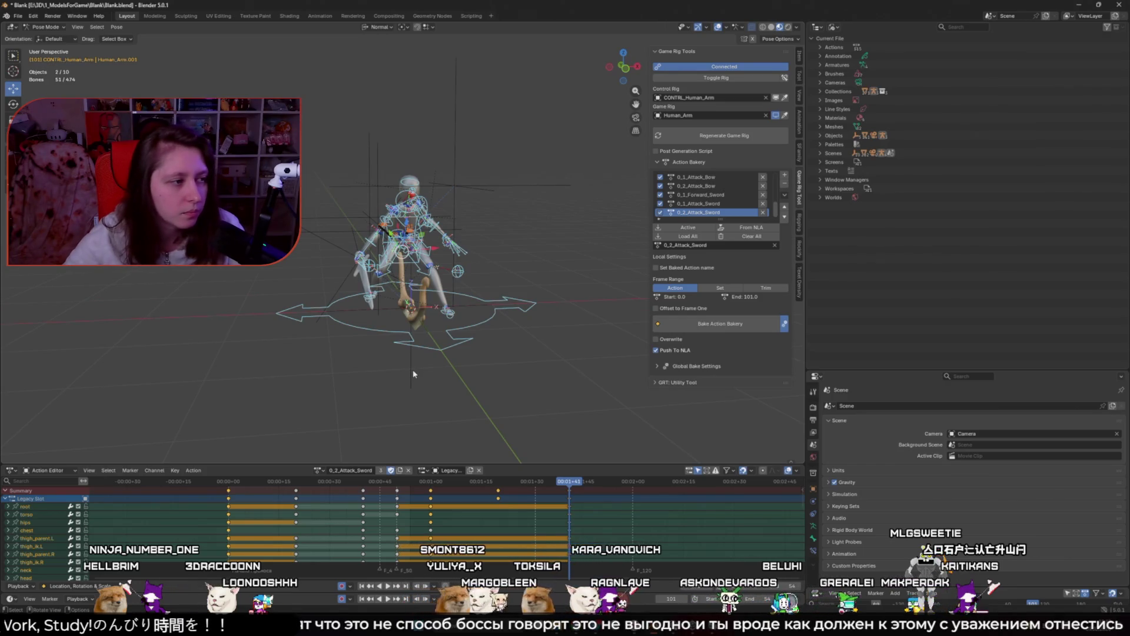
left_click(720, 66)
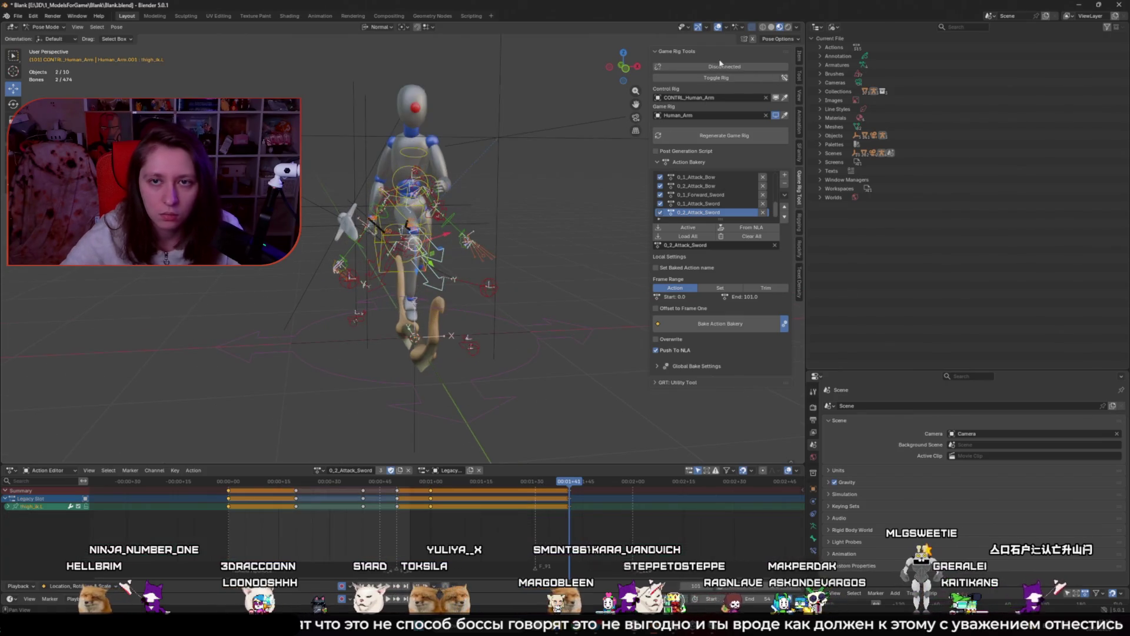
Reconnect the game rig and switch the bottom editor to Nonlinear Animation
left_click(720, 66)
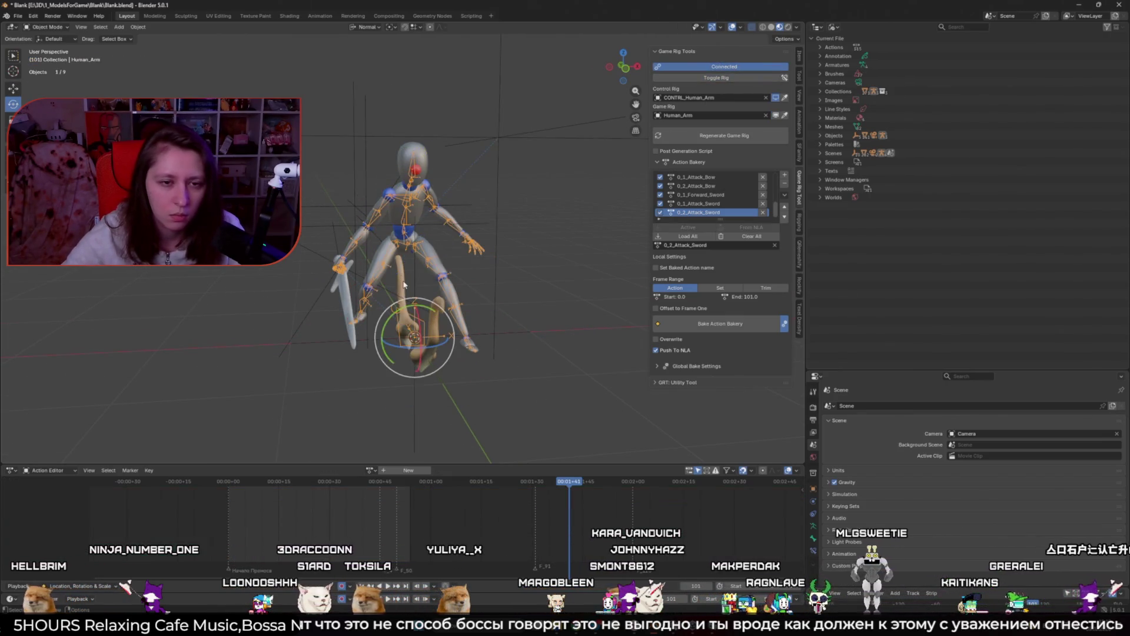
left_click(11, 469)
left_click(206, 522)
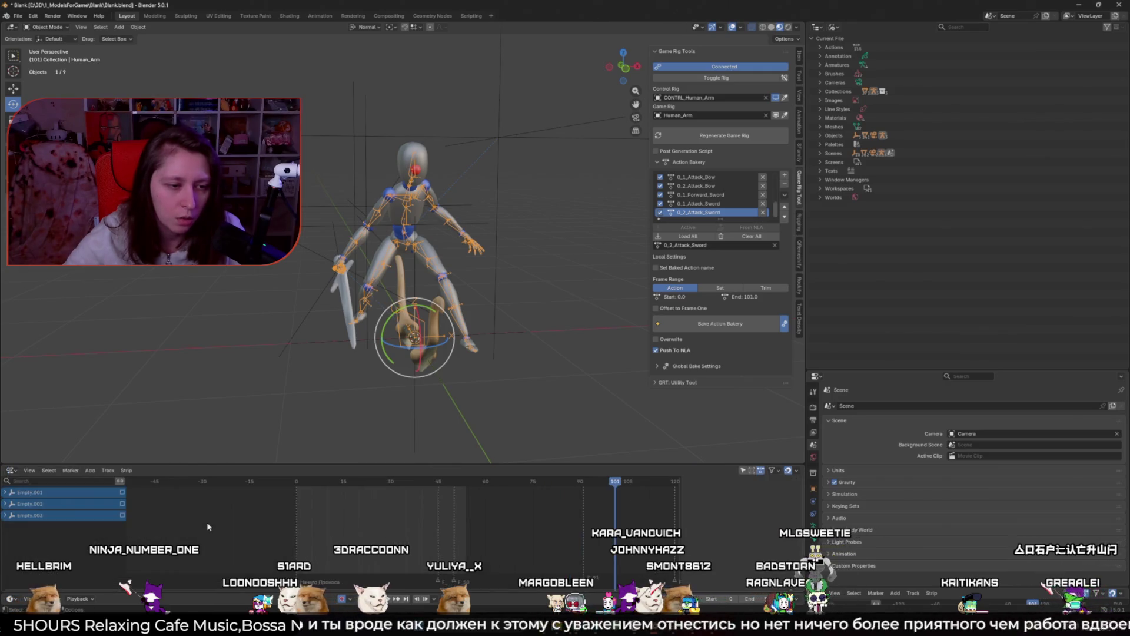
Select the Human_Arm armature and bring up the Bake Action Bakery settings
left_click(382, 275)
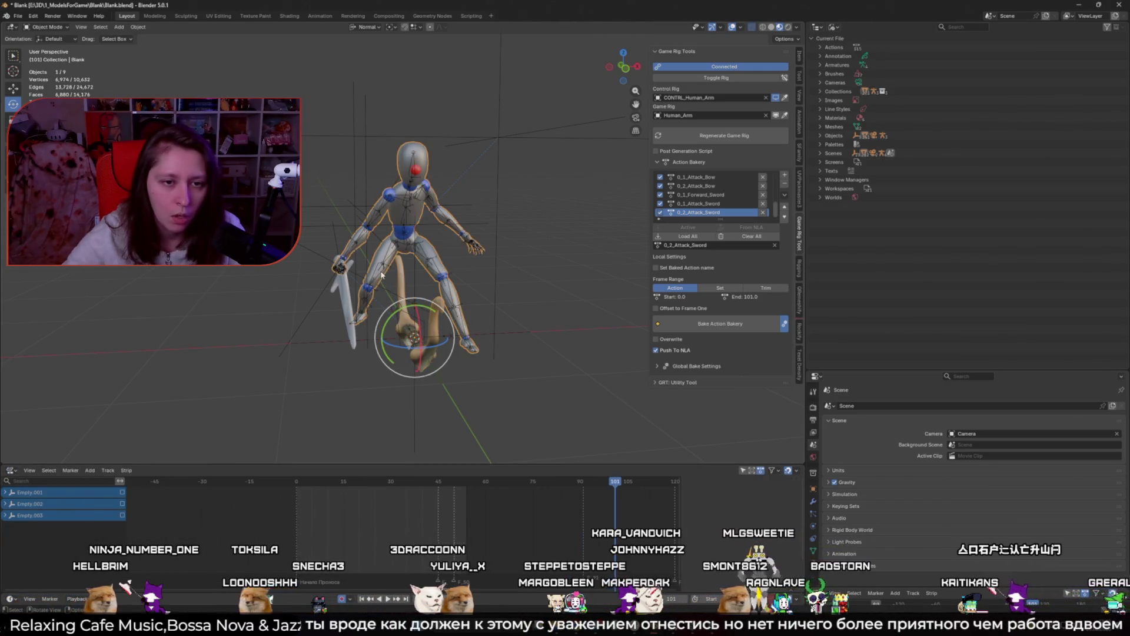
left_click(382, 275)
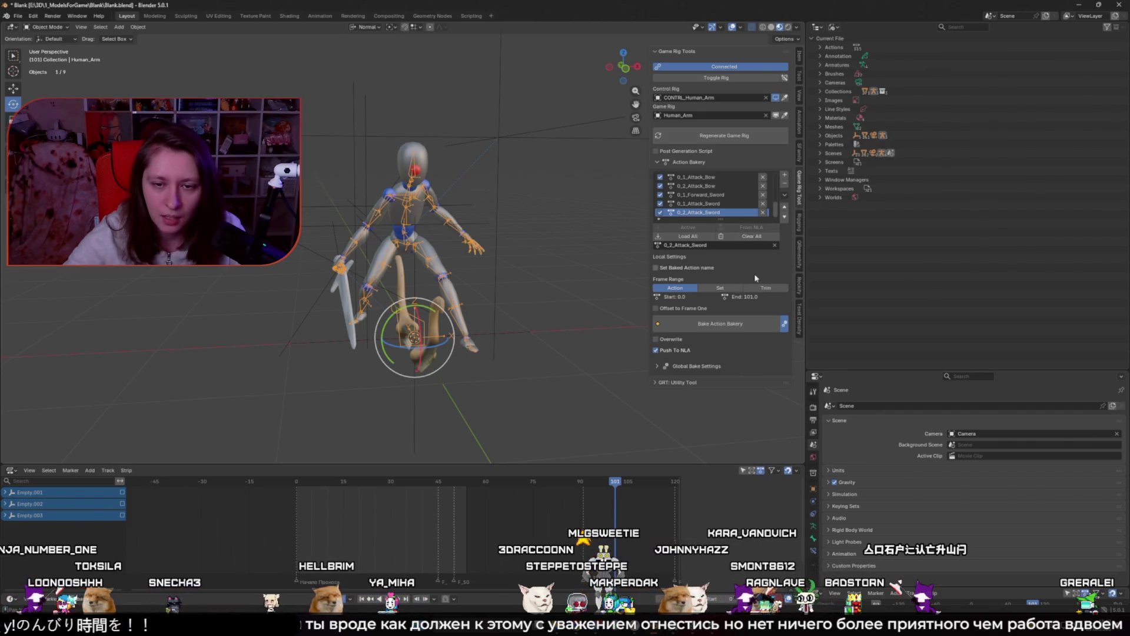
left_click(729, 326)
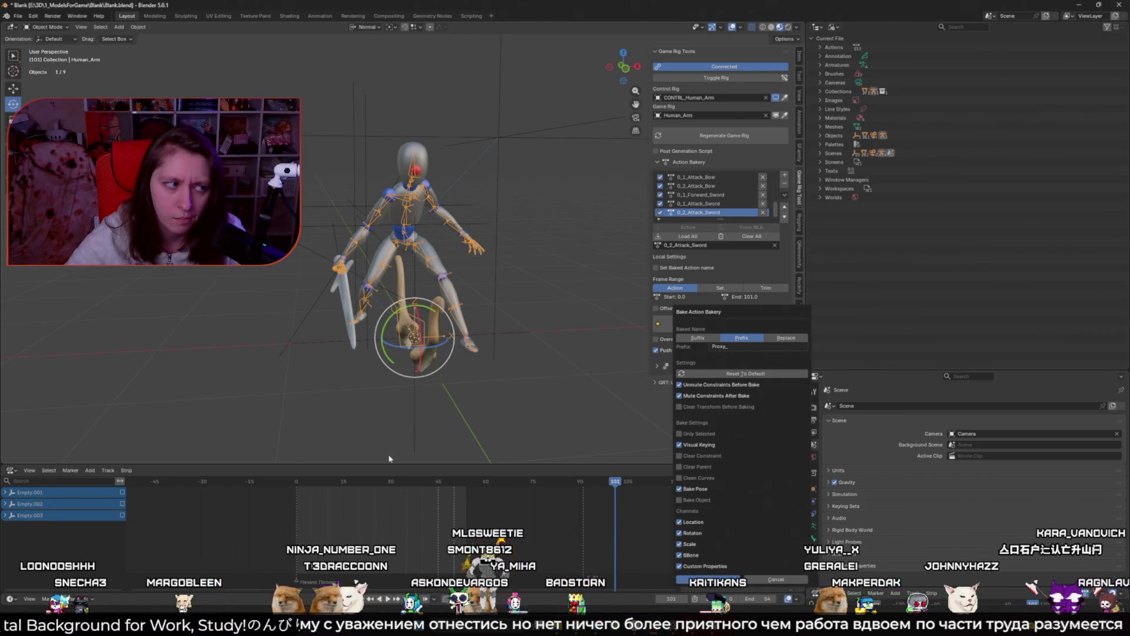
Run the bake and play back the baked animation to check it
key("Return")
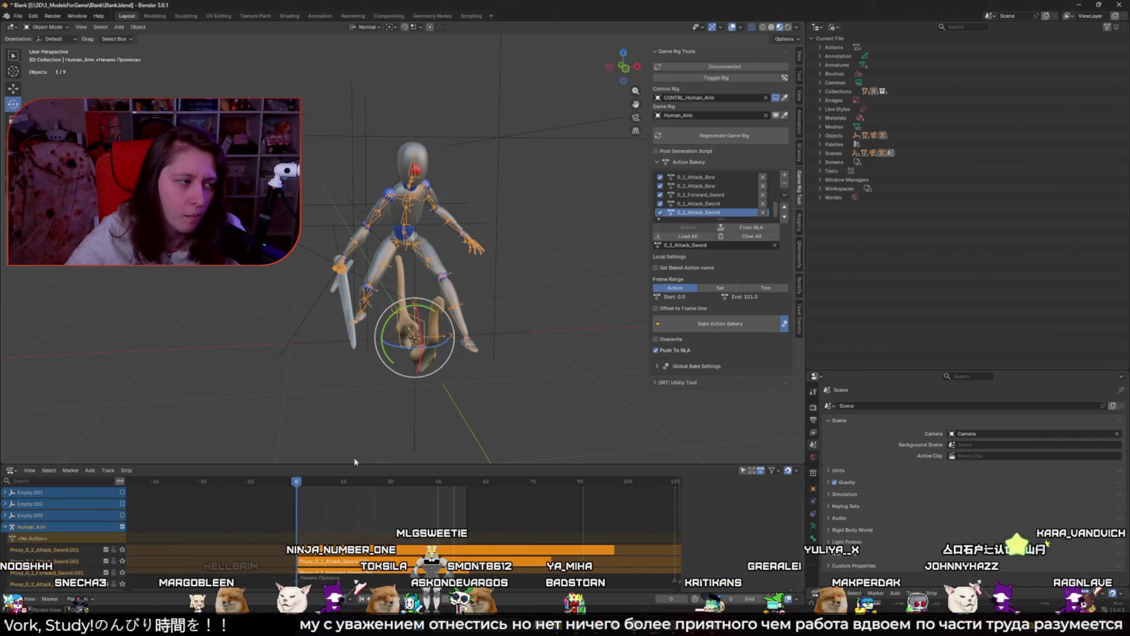
mouse_move(298, 484)
left_mouse_down()
mouse_move(575, 483)
mouse_move(606, 499)
left_mouse_up()
key("space")
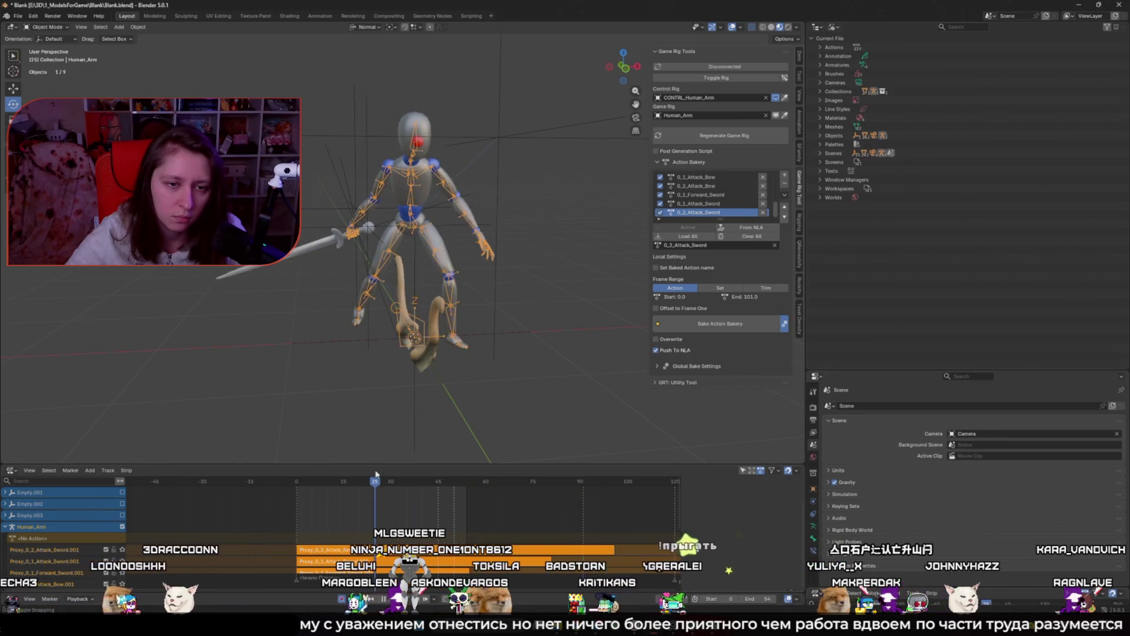
scroll(375, 428, "down", 2)
scroll(374, 419, "up", 5)
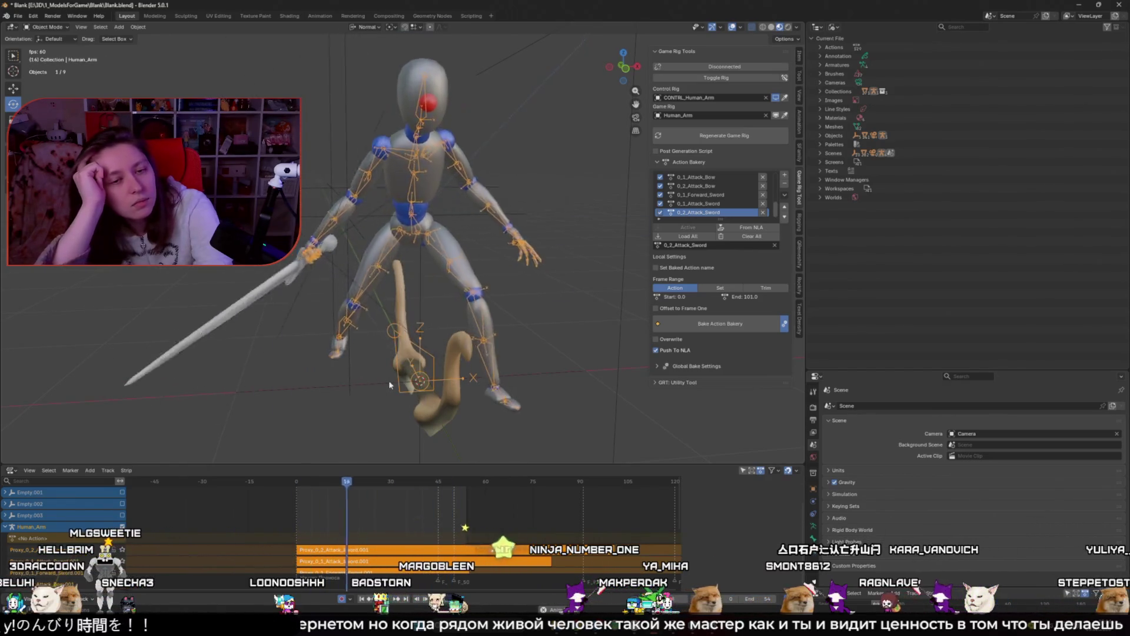
key("space")
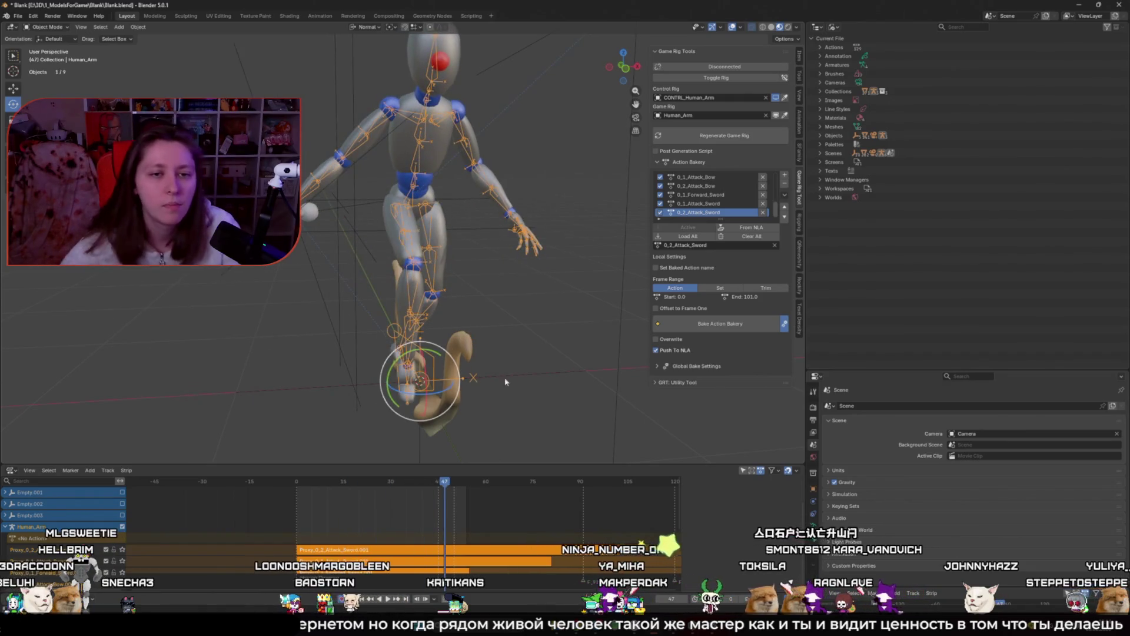
scroll(505, 382, "down", 4)
scroll(418, 321, "up", 3)
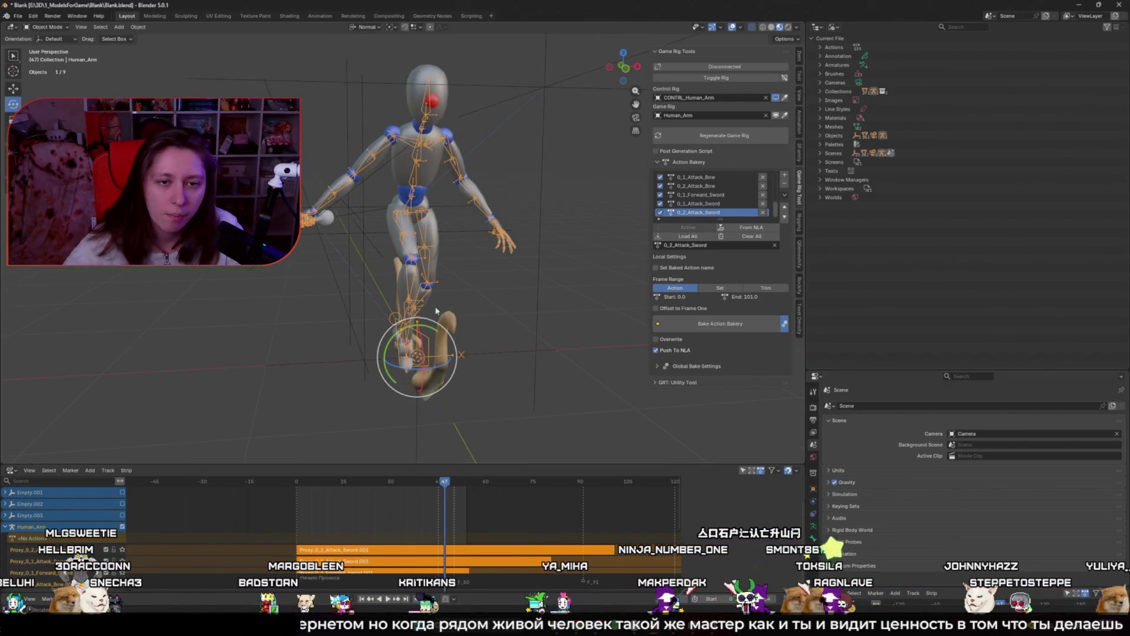
Select the Blank body mesh together with the Human_Arm armature
left_click(437, 237)
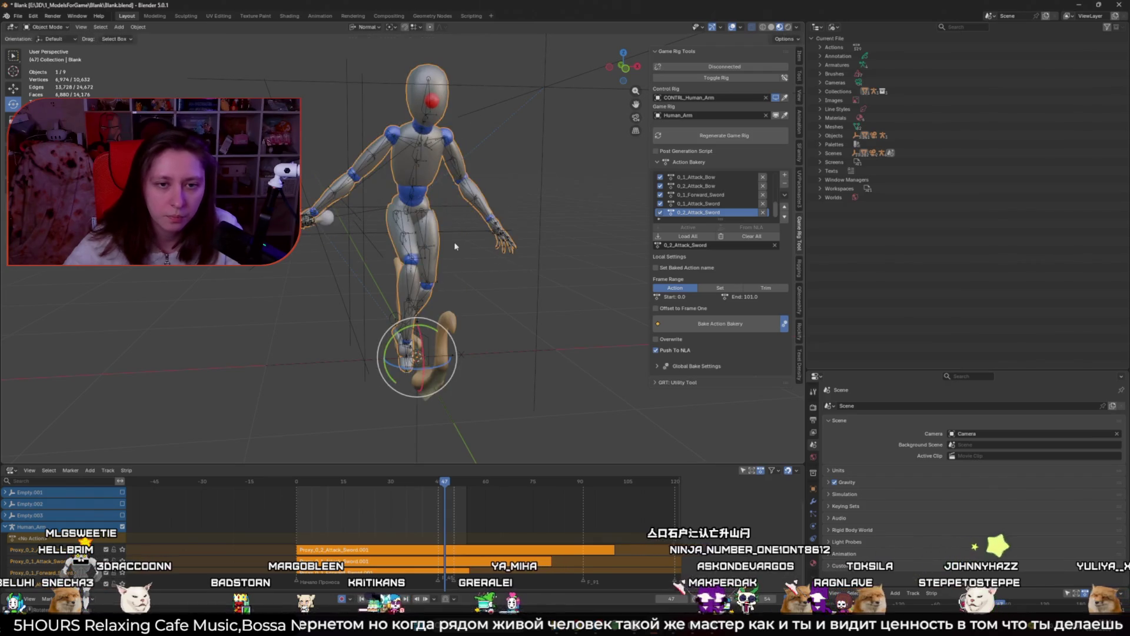
key("g")
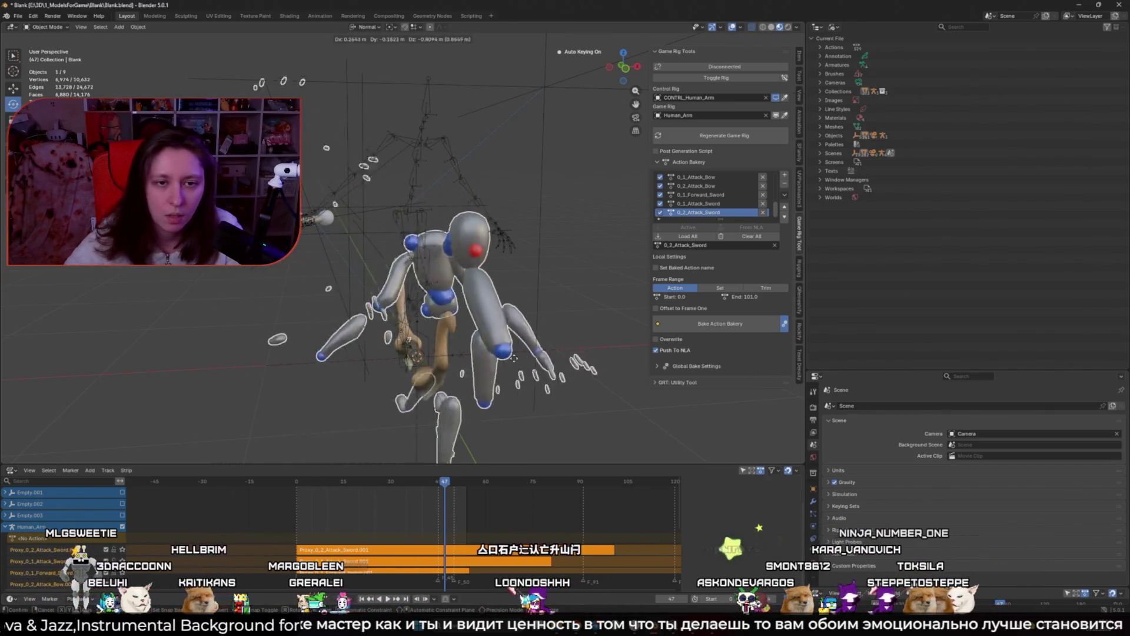
right_click(419, 201)
left_click(426, 185, "shift")
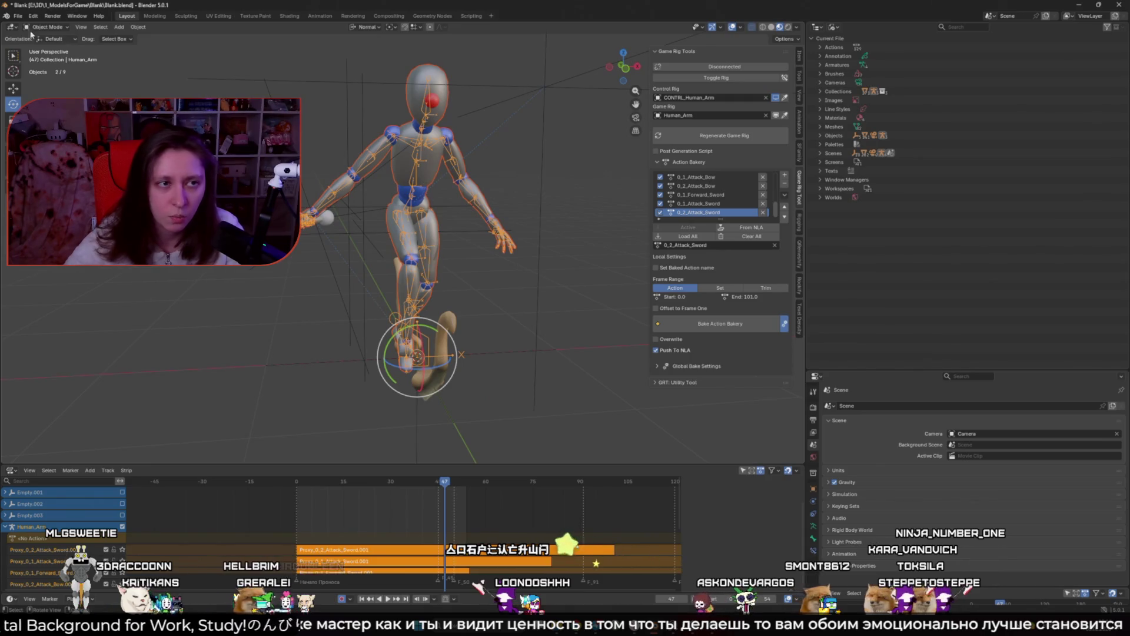
left_click(17, 16)
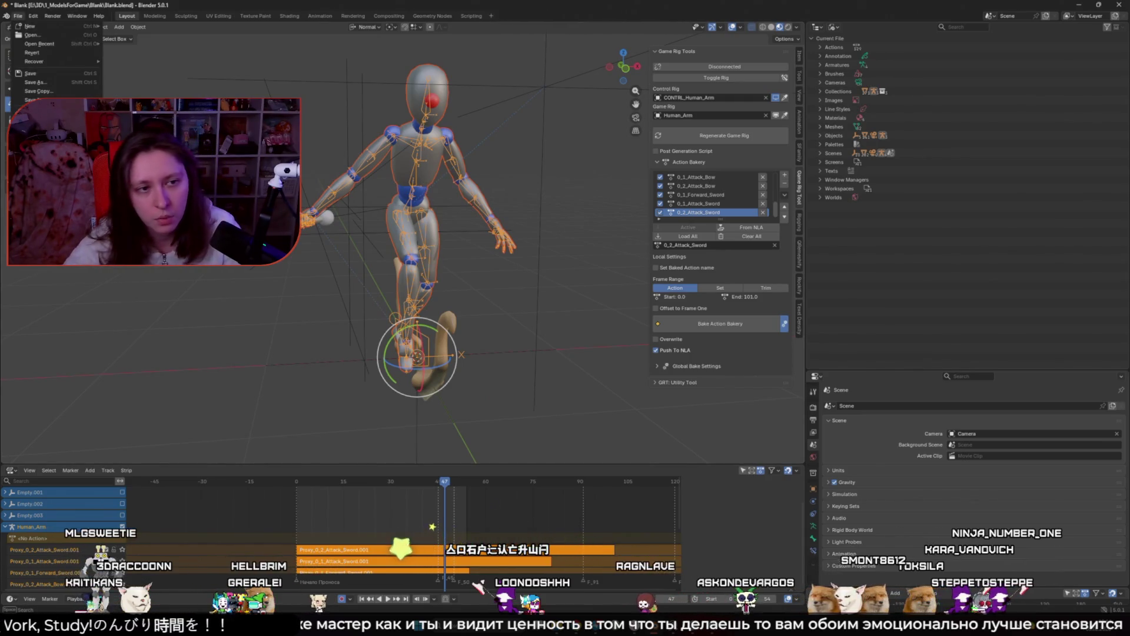
Start an FBX export into E:\3D\1_ModelsForGame\G_Elf\Elf named EmptyForRetarget.fbx
left_click(129, 209)
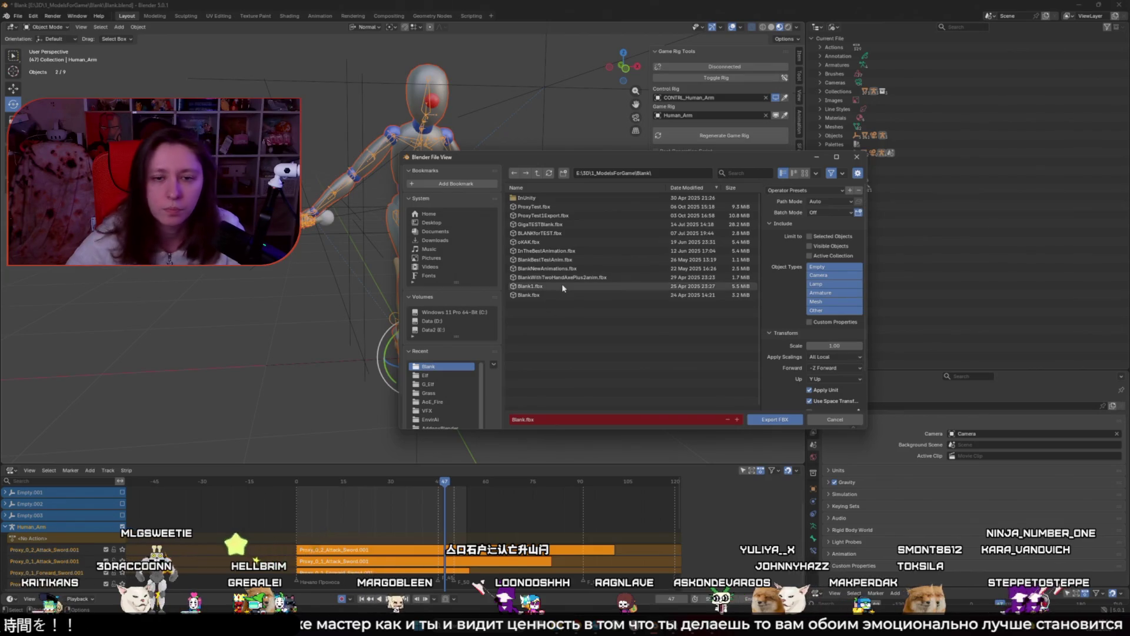
left_click(470, 329)
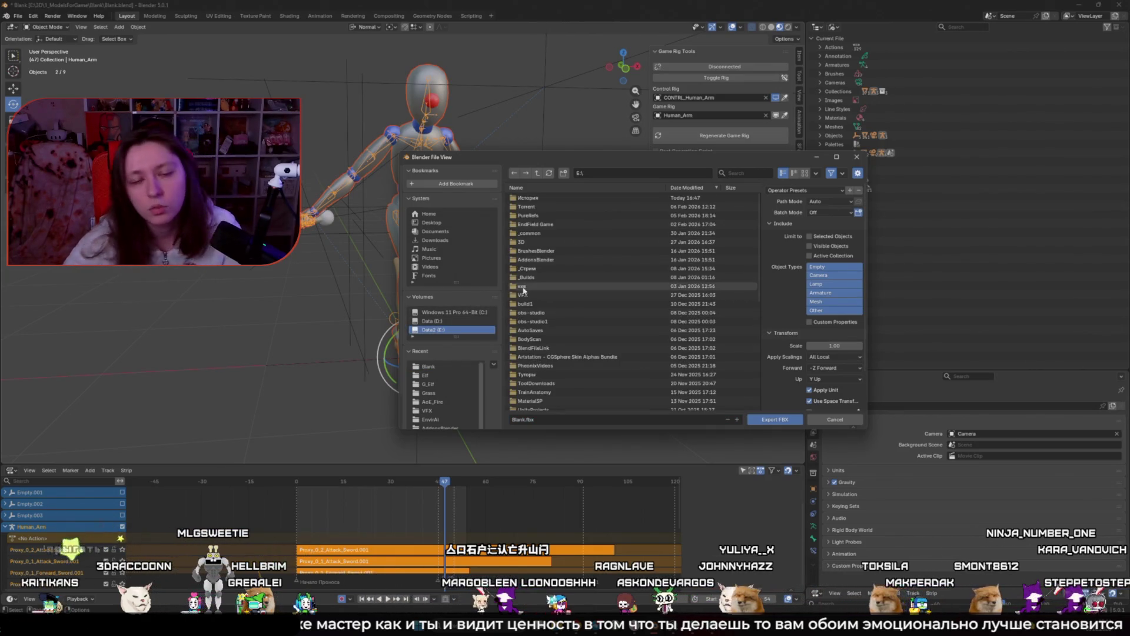
left_click(521, 242)
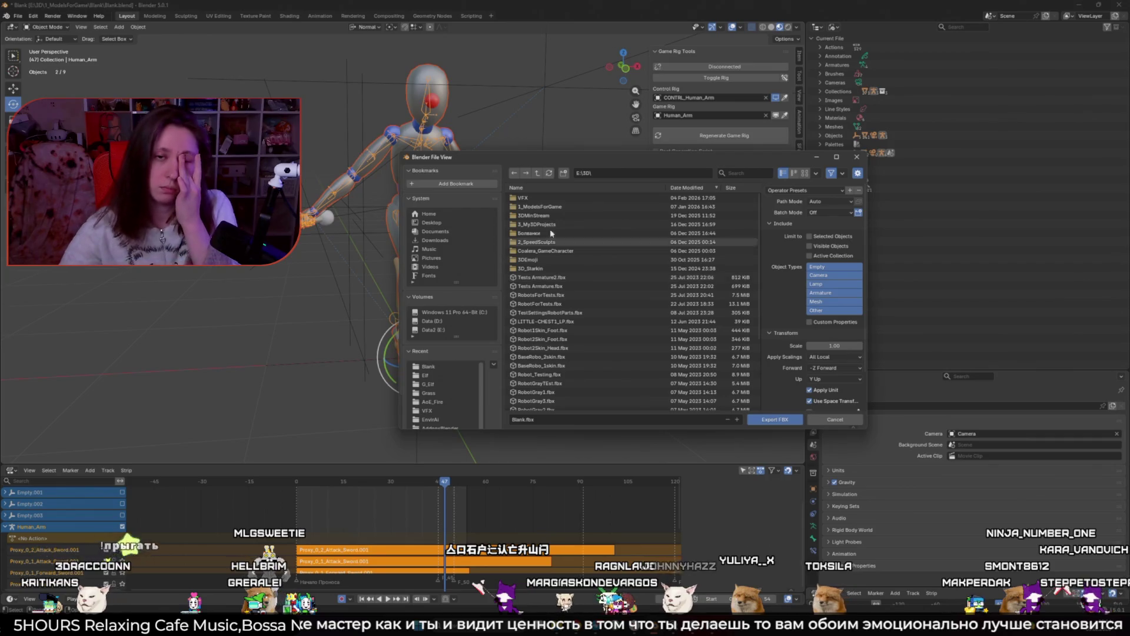
left_click(538, 207)
left_click(564, 207)
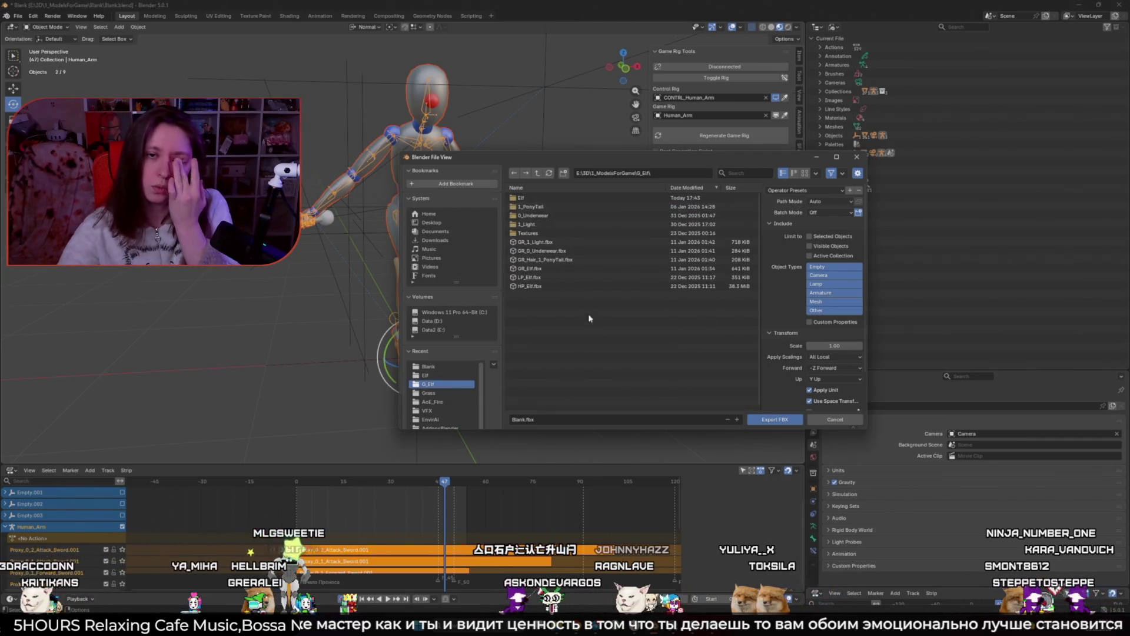
left_click(543, 199)
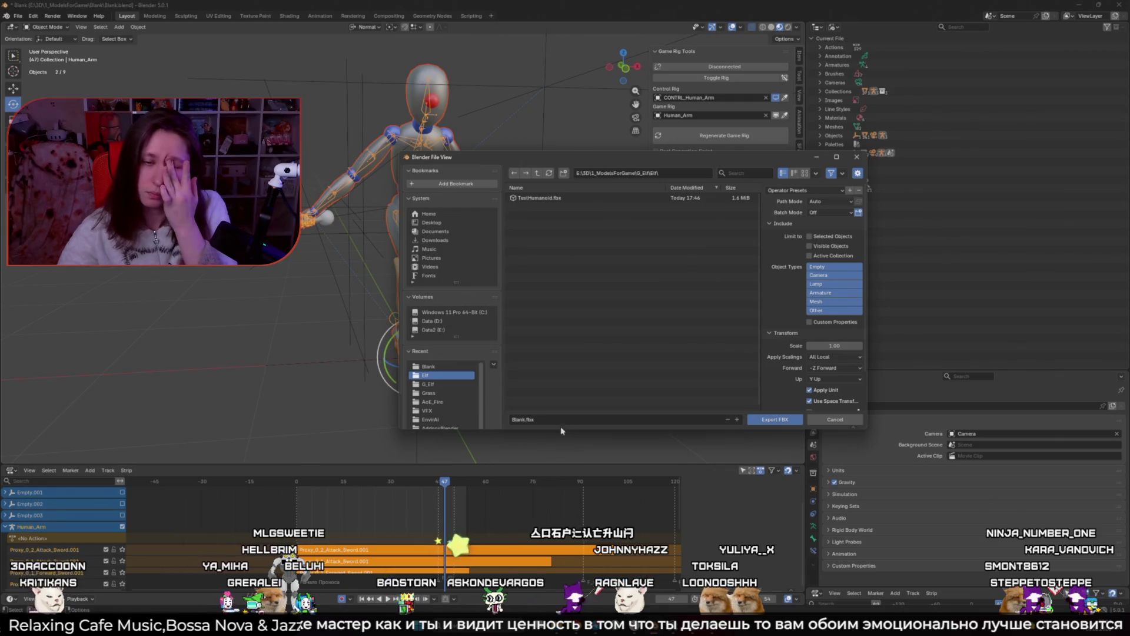
type("M")
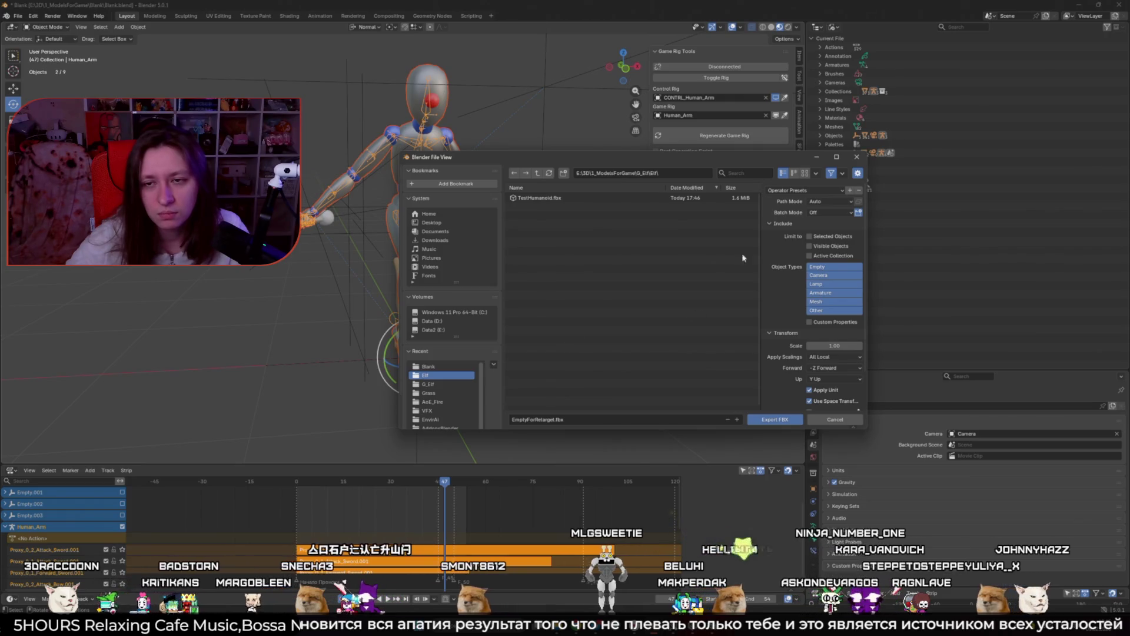
Apply the selected-objects-only export preset and export the FBX
left_click(804, 190)
left_click(793, 215)
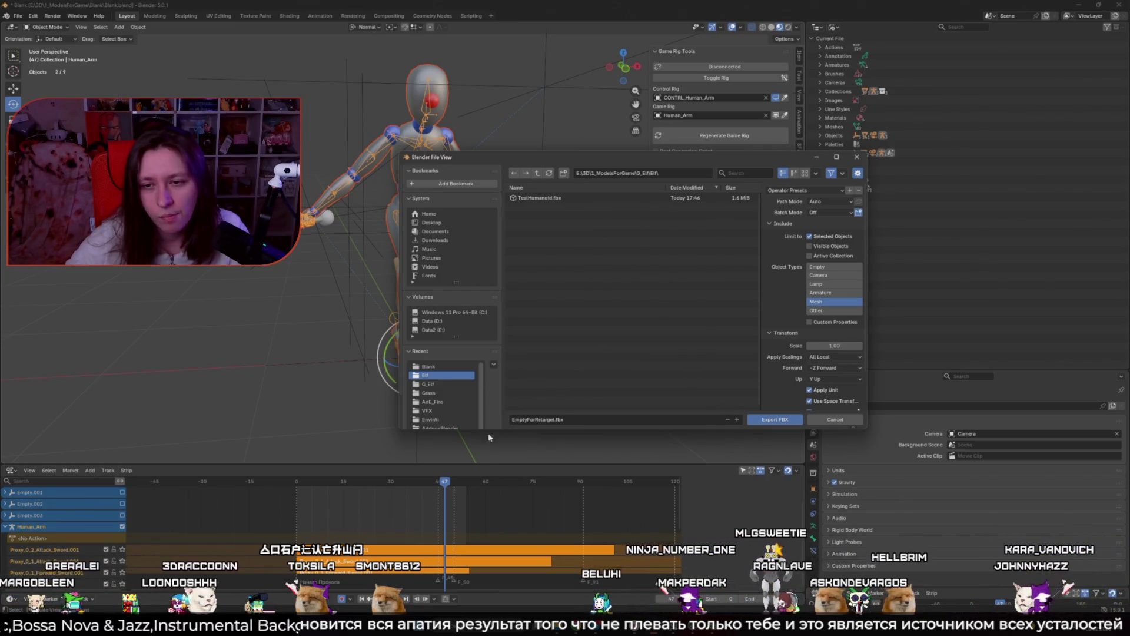
key("Home")
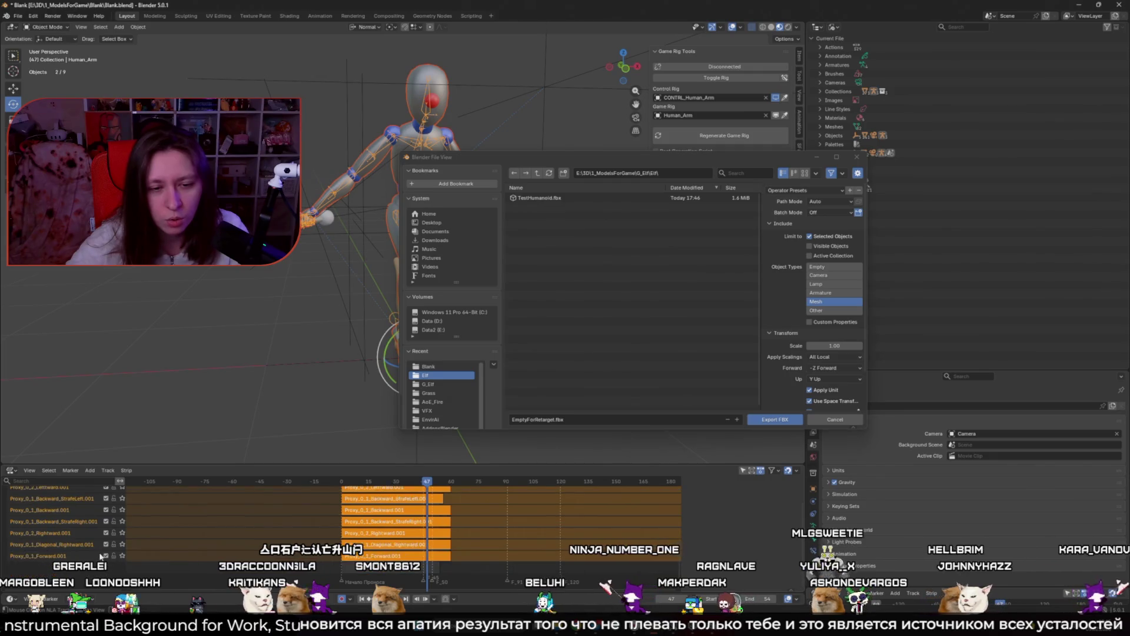
scroll(101, 555, "up", 5)
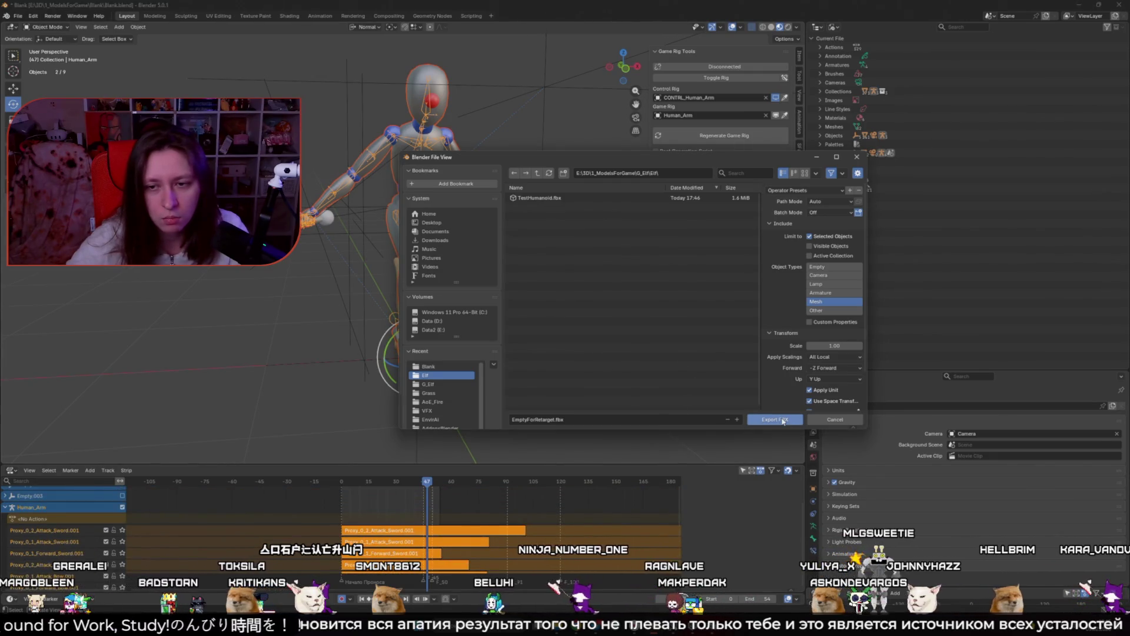
left_click(783, 420)
scroll(508, 396, "down", 5)
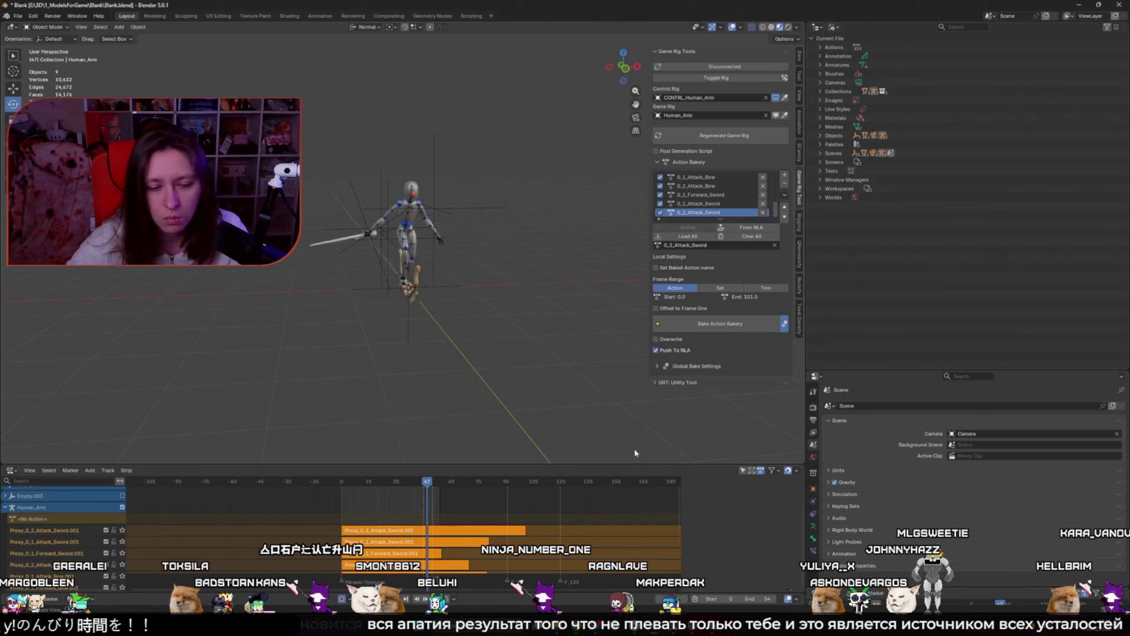
Drag EmptyForRetarget.fbx from the G_Elf\Elf folder into Unity's Blank1 project folder
key("alt+Tab")
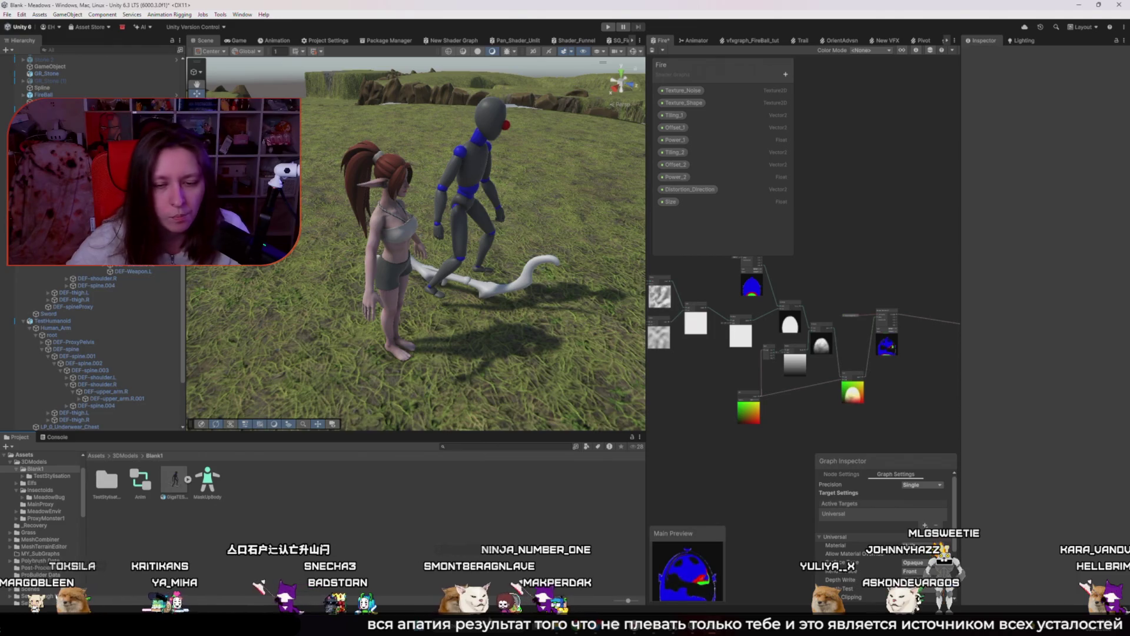
key("alt+Tab")
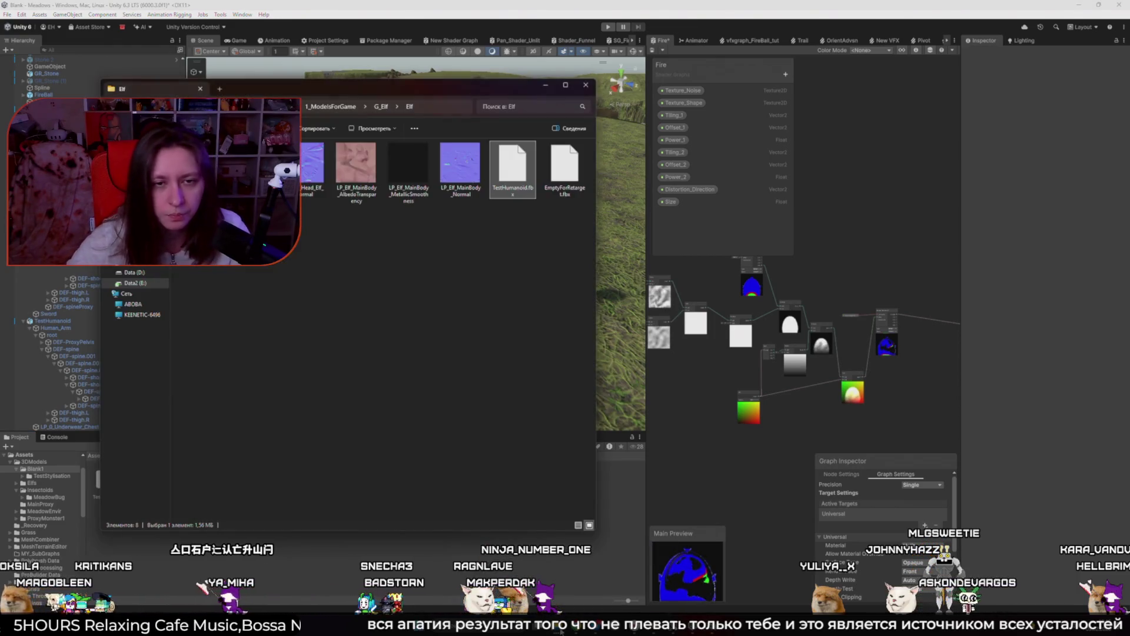
key("BackSpace")
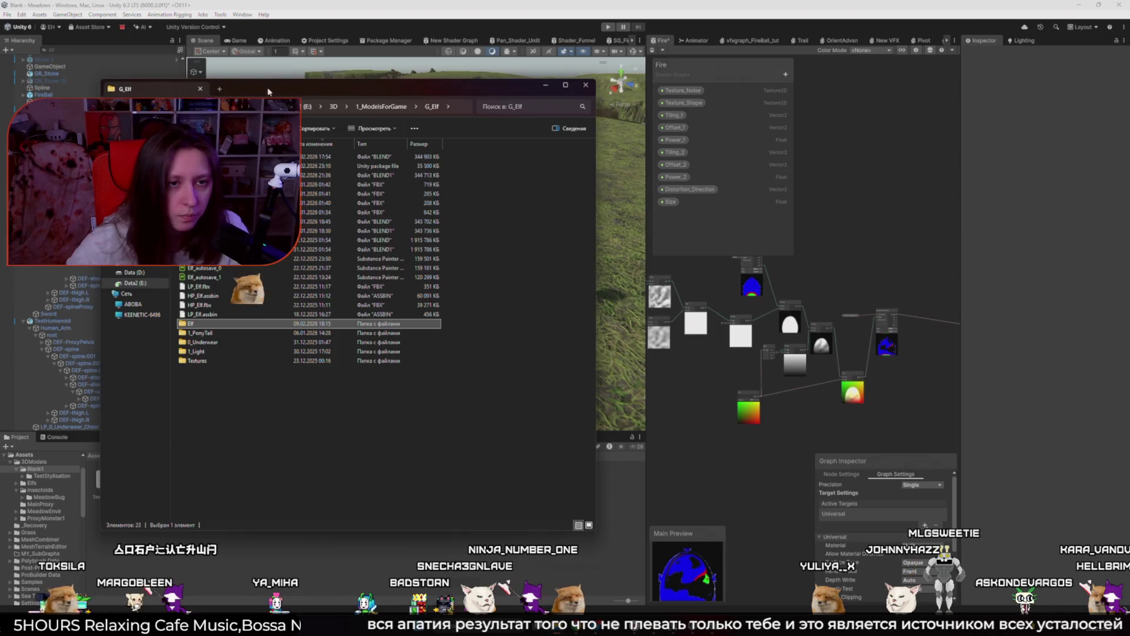
left_click_drag(268, 91, 568, 141)
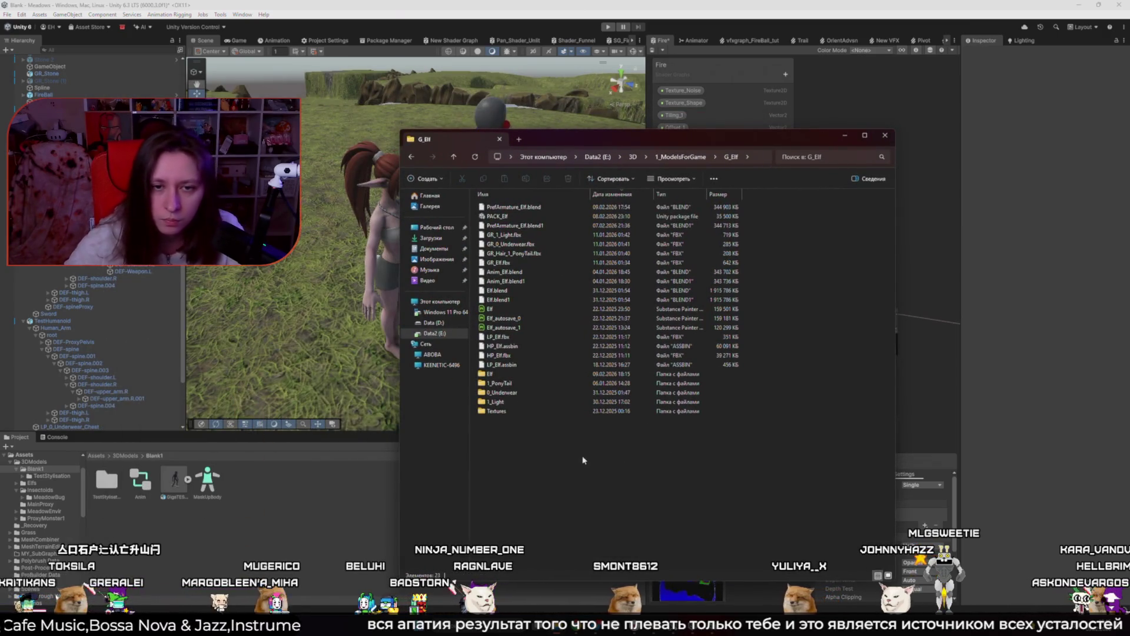
double_click(544, 374)
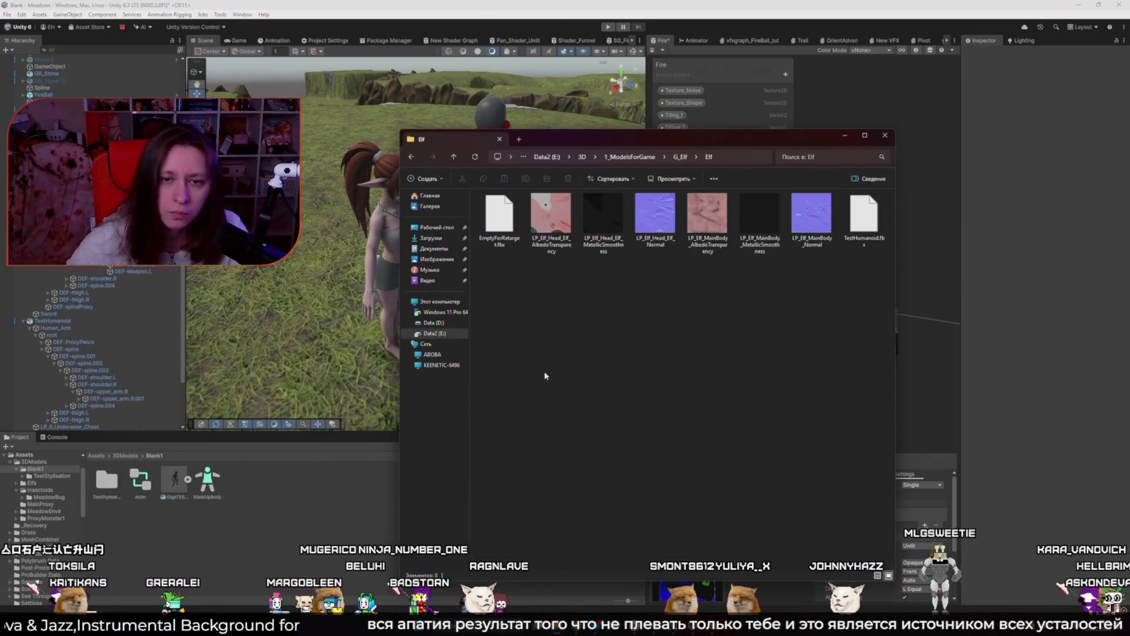
left_click_drag(499, 217, 307, 511)
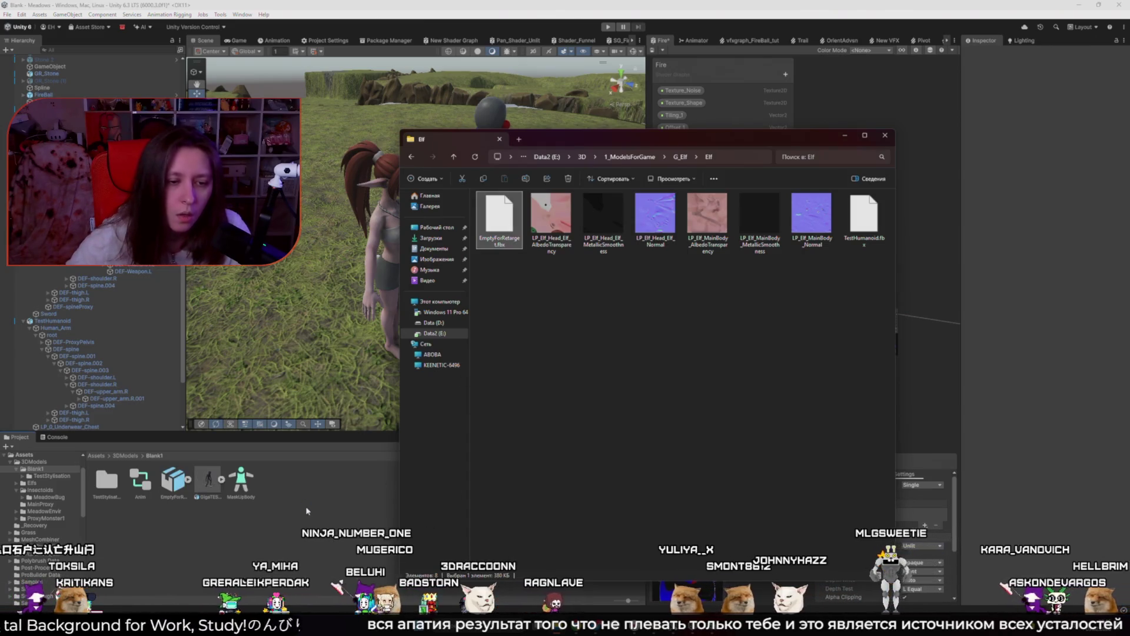
left_click(320, 499)
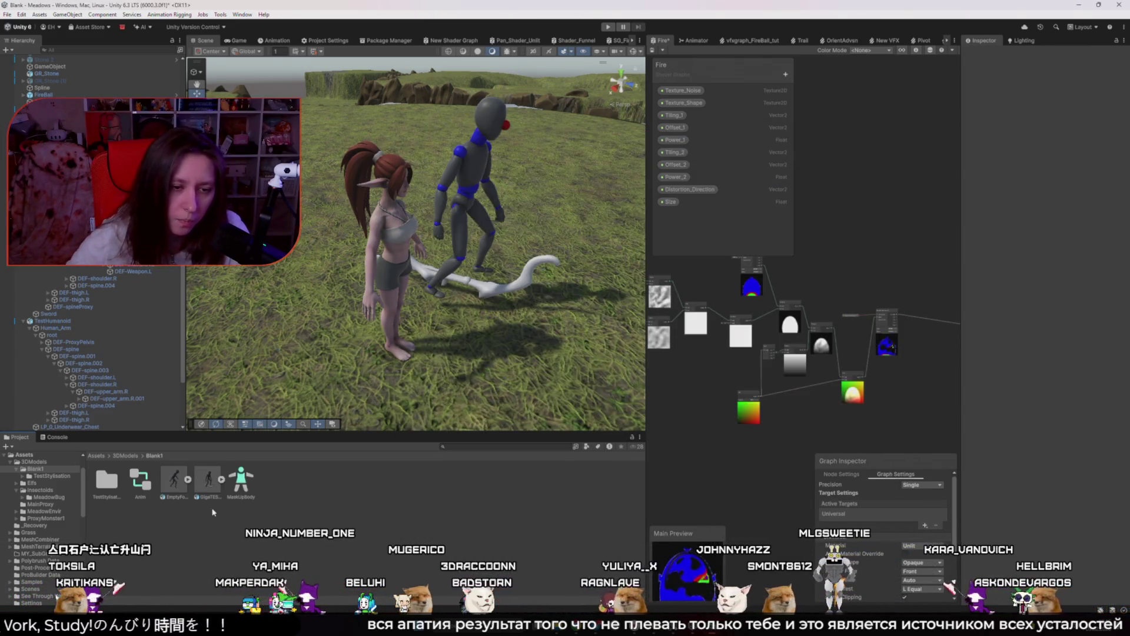
left_click(175, 480)
Delete EmptyForRetarget from Blank1 and bring it into the 3DModels > Elfs folder
key("Delete")
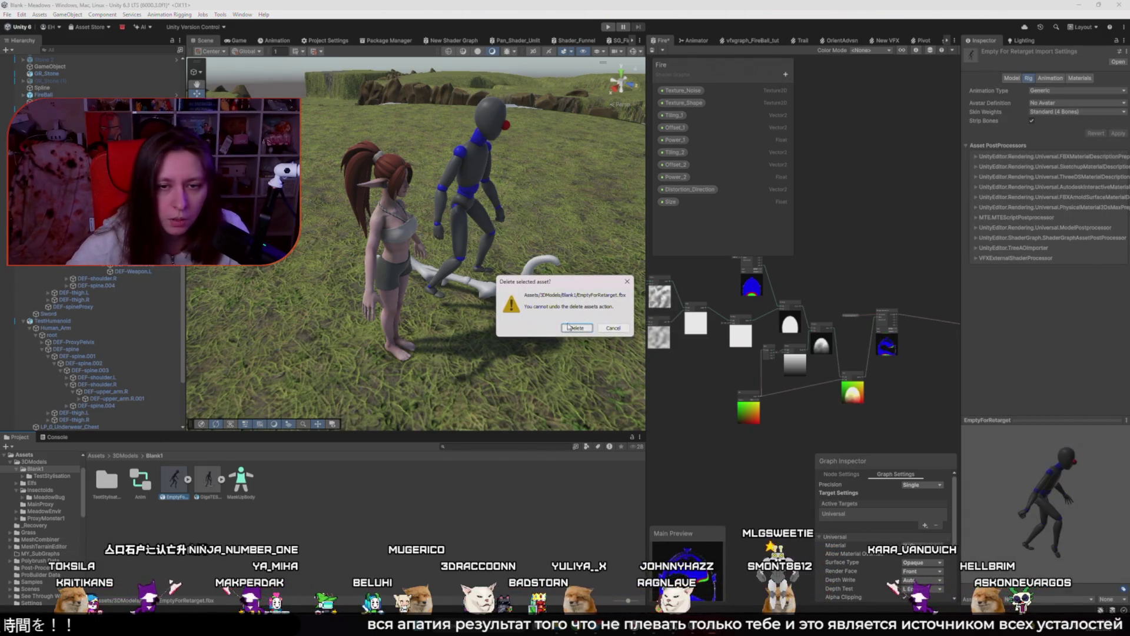
left_click(575, 328)
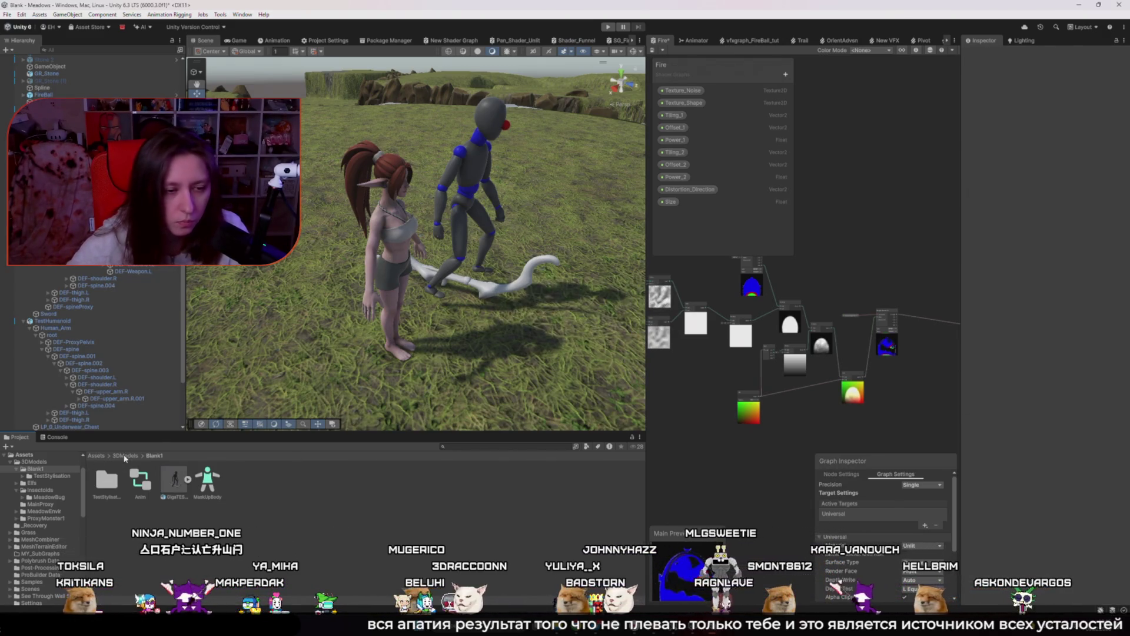
left_click(125, 456)
double_click(140, 480)
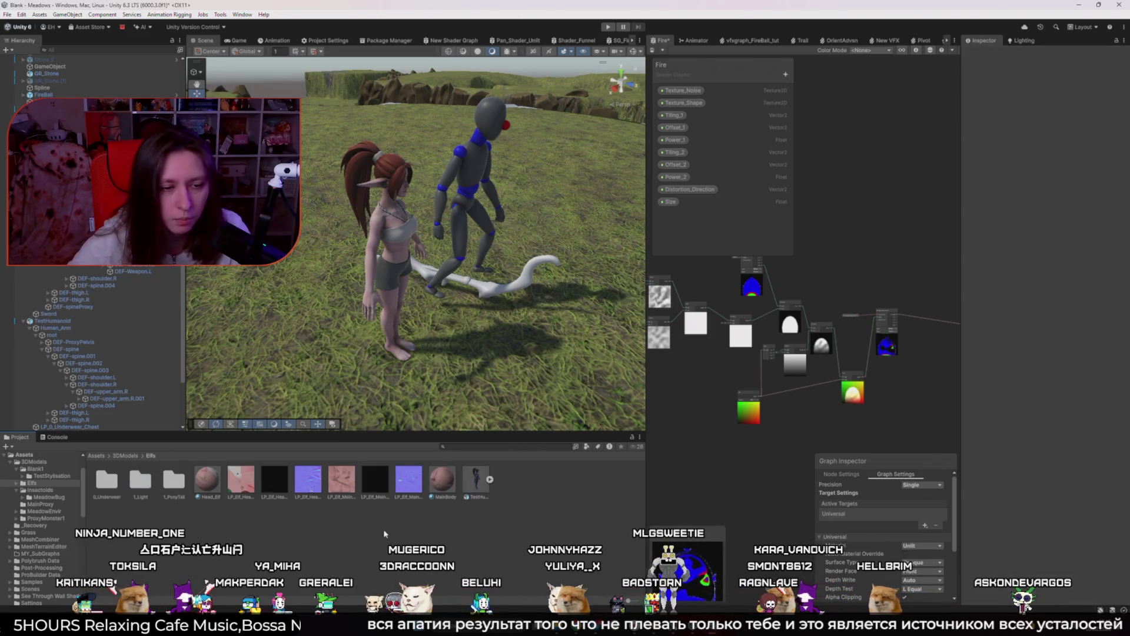
key("alt+Tab")
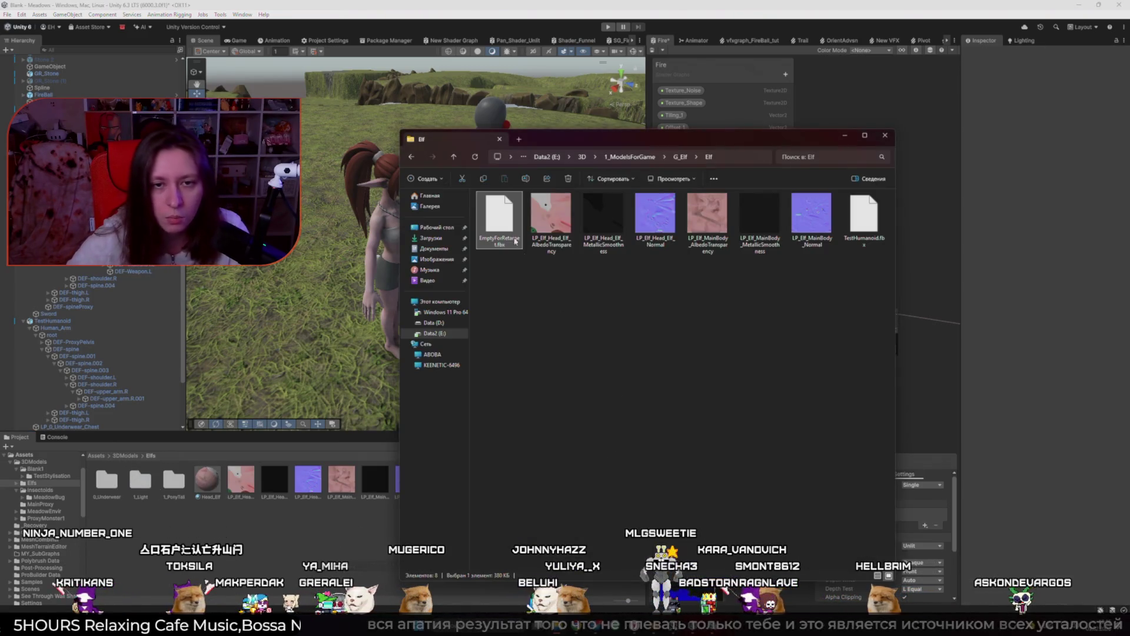
key("alt+Tab")
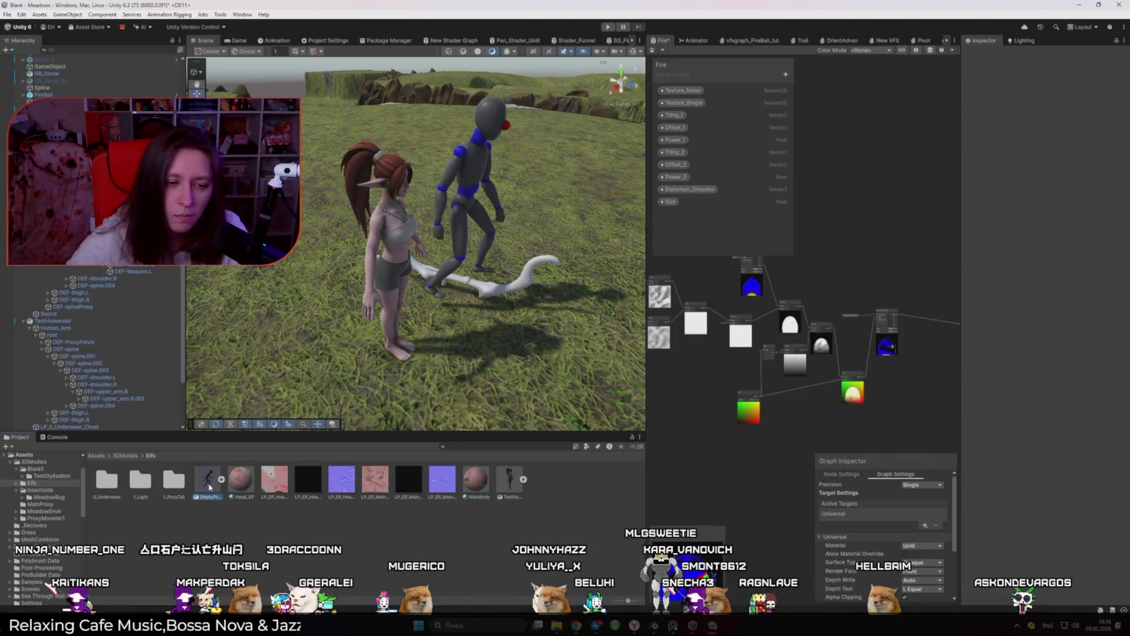
left_click(209, 486)
Delete the grey GigaTESTBlank test character from the scene
left_click(476, 187)
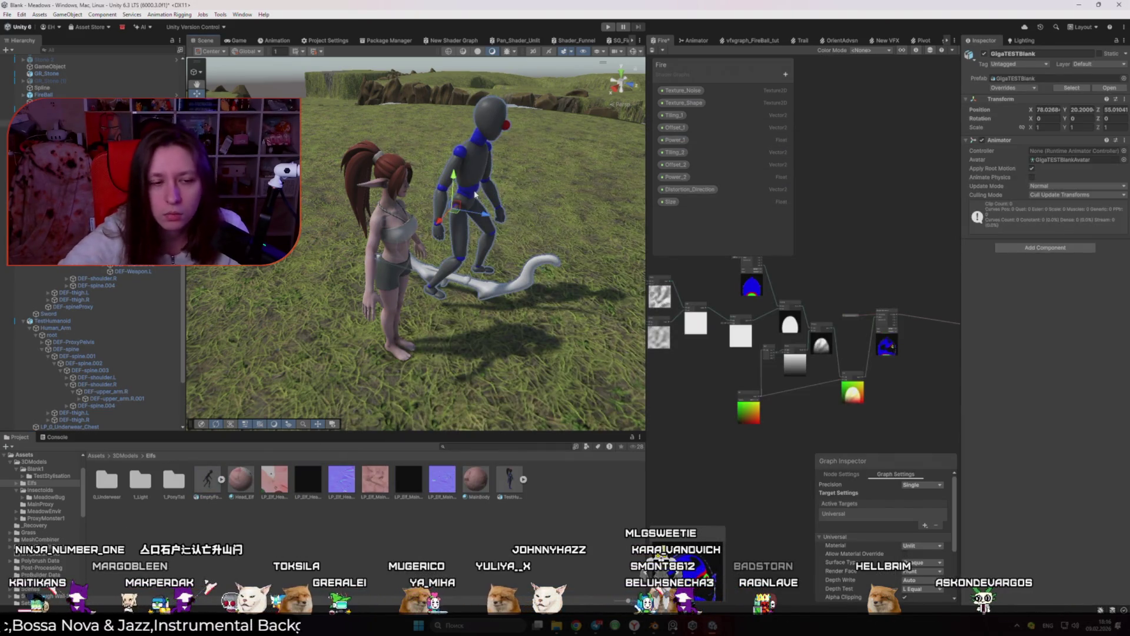
key("Delete")
mouse_move(268, 419)
left_mouse_down()
mouse_move(329, 271)
mouse_move(447, 259)
mouse_move(438, 286)
left_mouse_up()
key("ctrl+z")
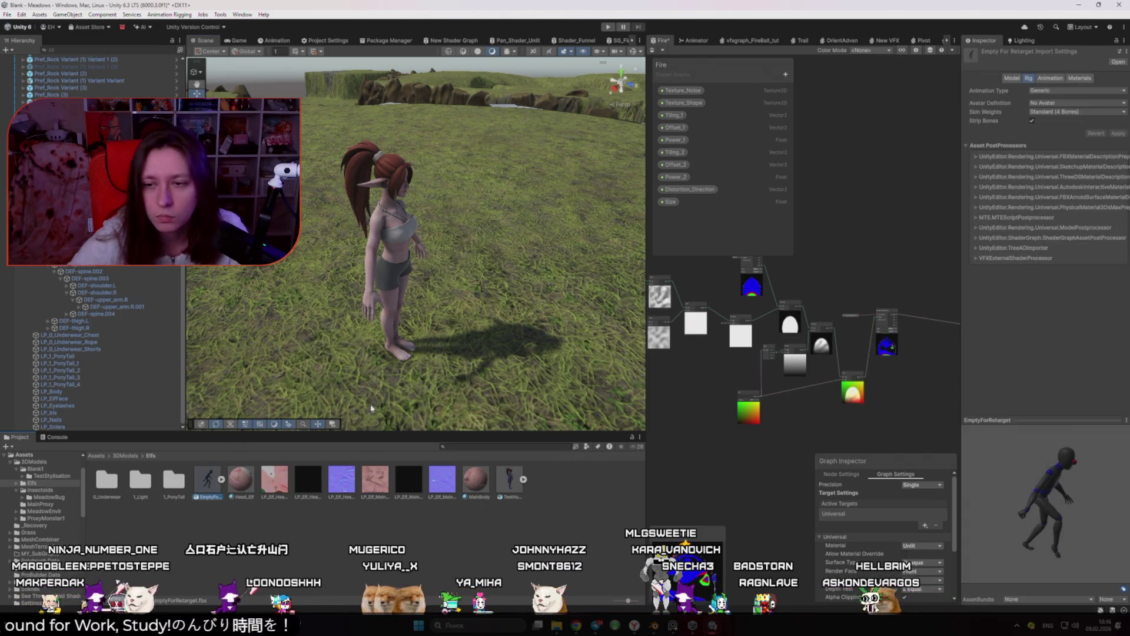
Check the asset's Animation import settings, then return to Blender's rig
left_click(1048, 79)
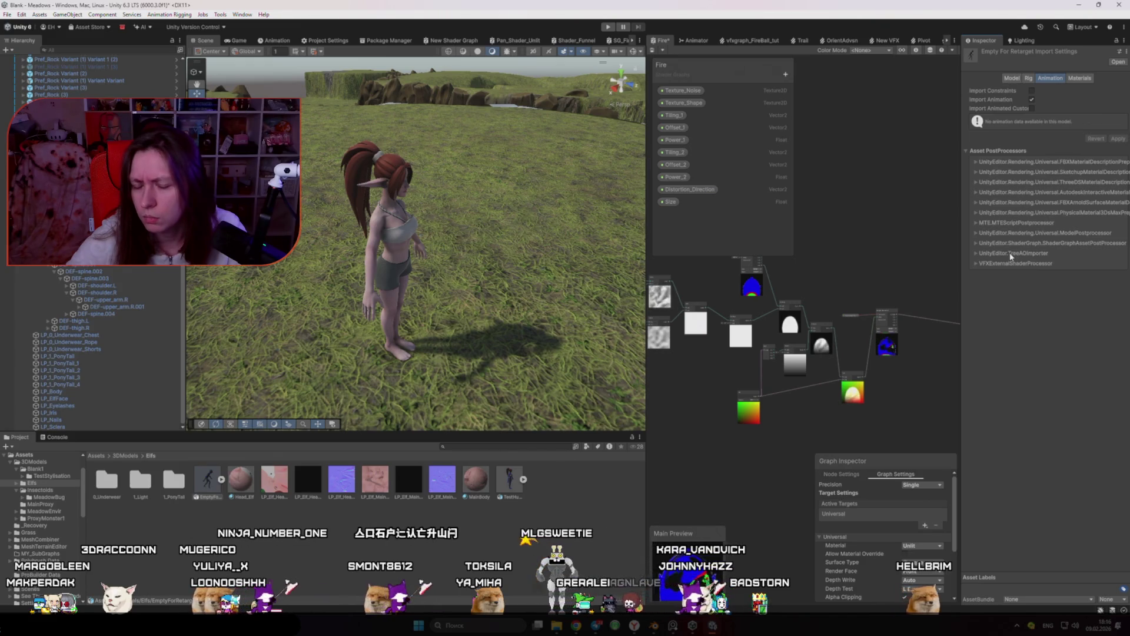
left_click(653, 629)
scroll(412, 235, "up", 5)
left_click(418, 177)
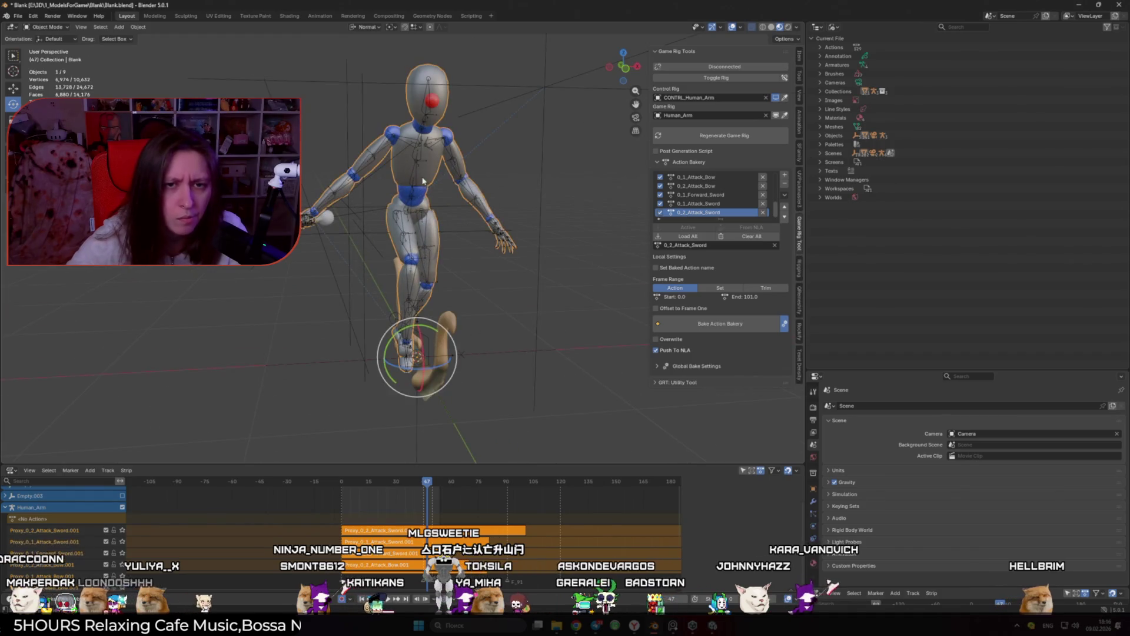
Start an FBX export of the rig using the UnityExport preset
left_click(18, 16)
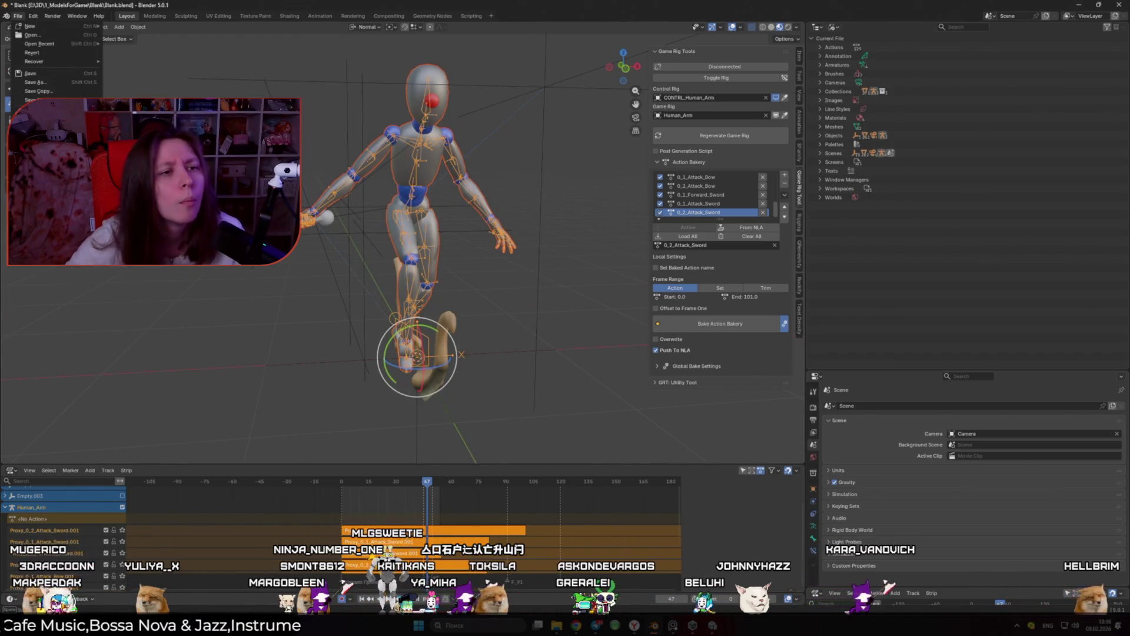
left_click(130, 194)
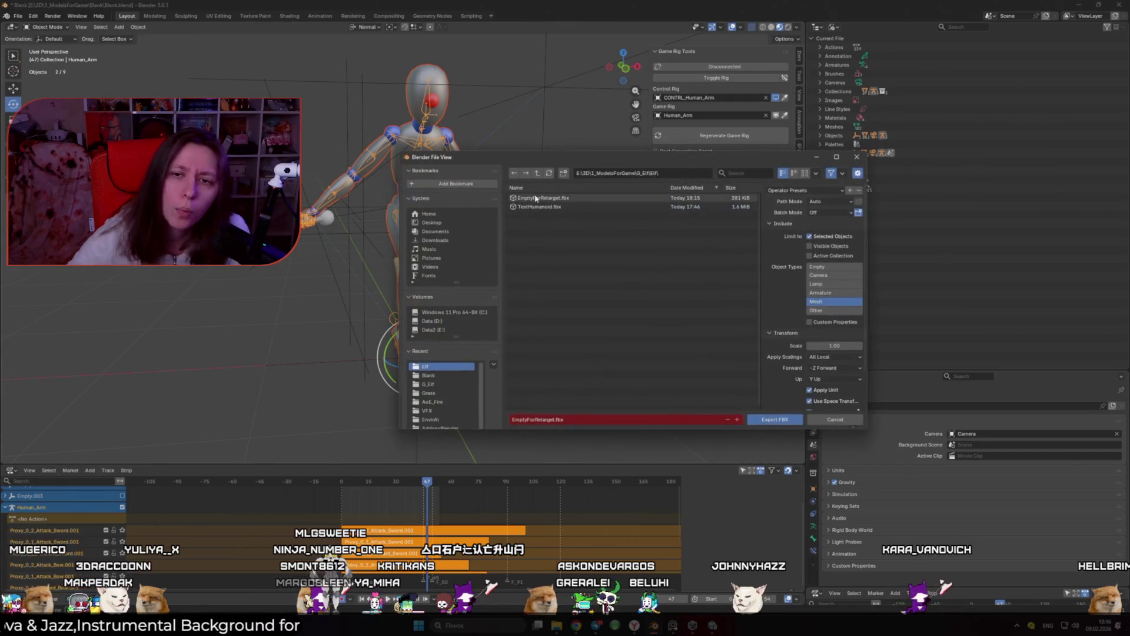
left_click(794, 190)
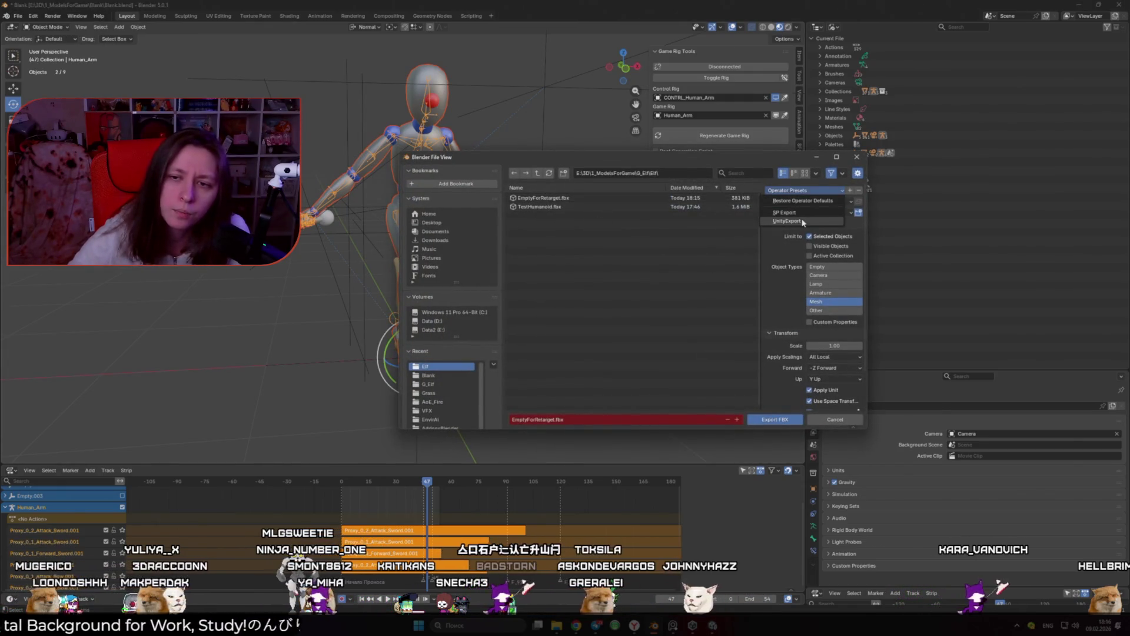
left_click(798, 219)
scroll(758, 371, "down", 2)
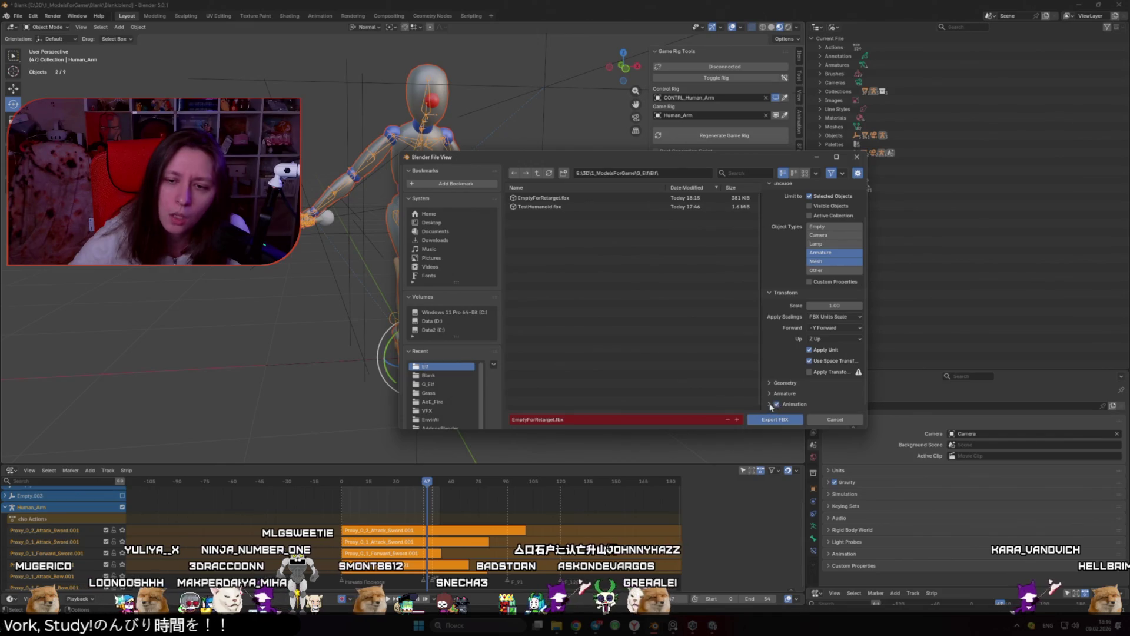
scroll(808, 389, "down", 3)
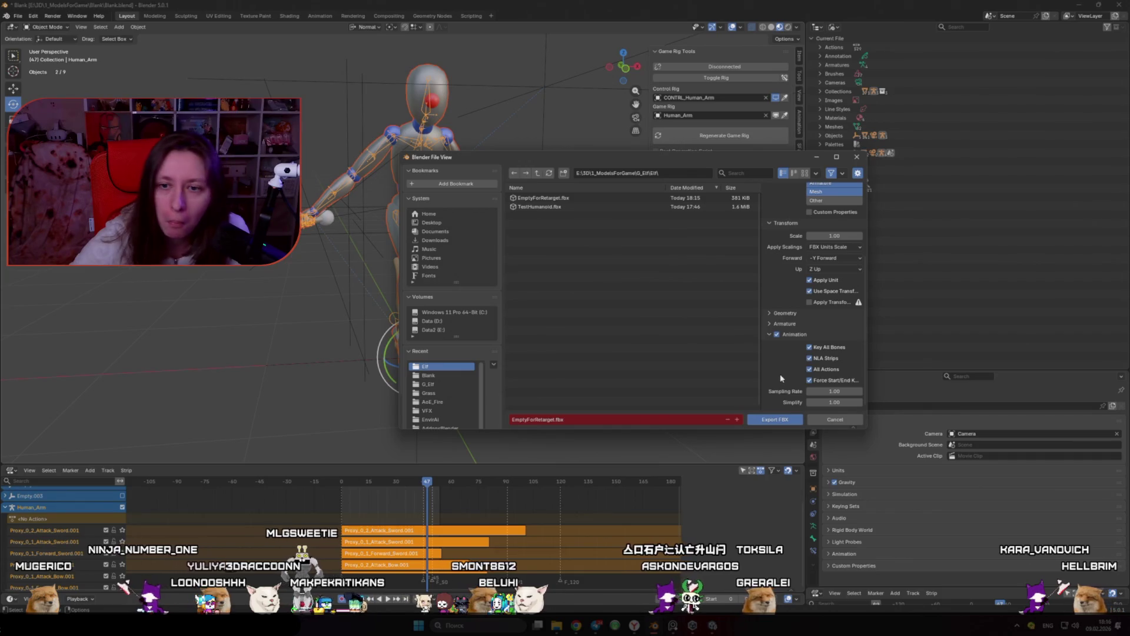
Turn off Key All Bones and All Actions, set Simplify 0.10, overwrite EmptyForRetarget.fbx
left_click(810, 347)
left_click(811, 369)
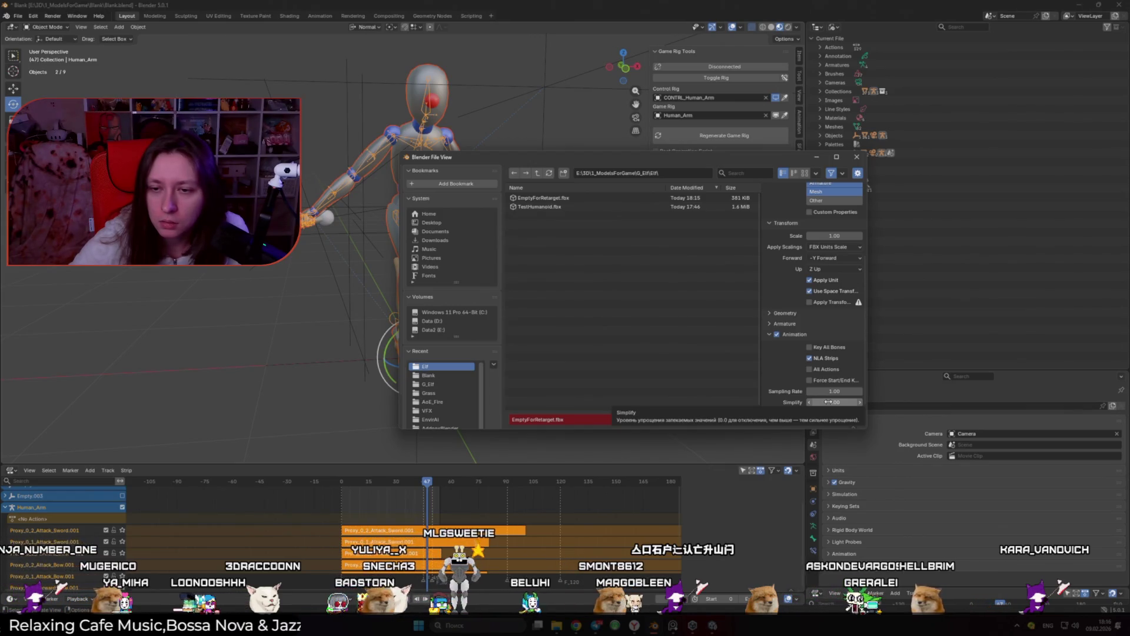
left_click(829, 402)
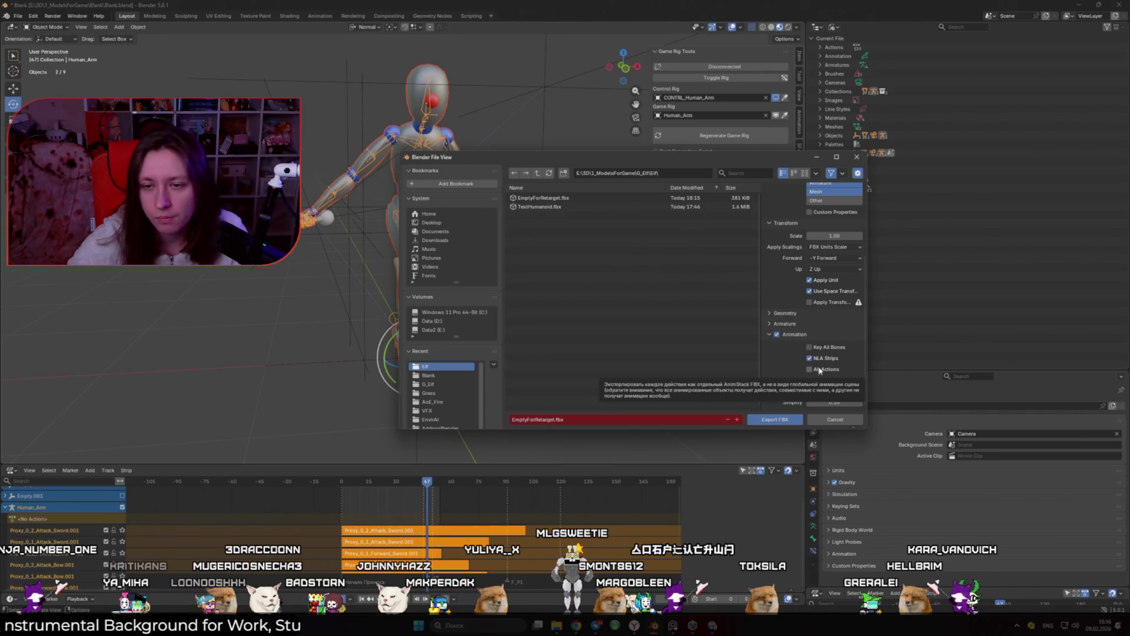
left_click(573, 201)
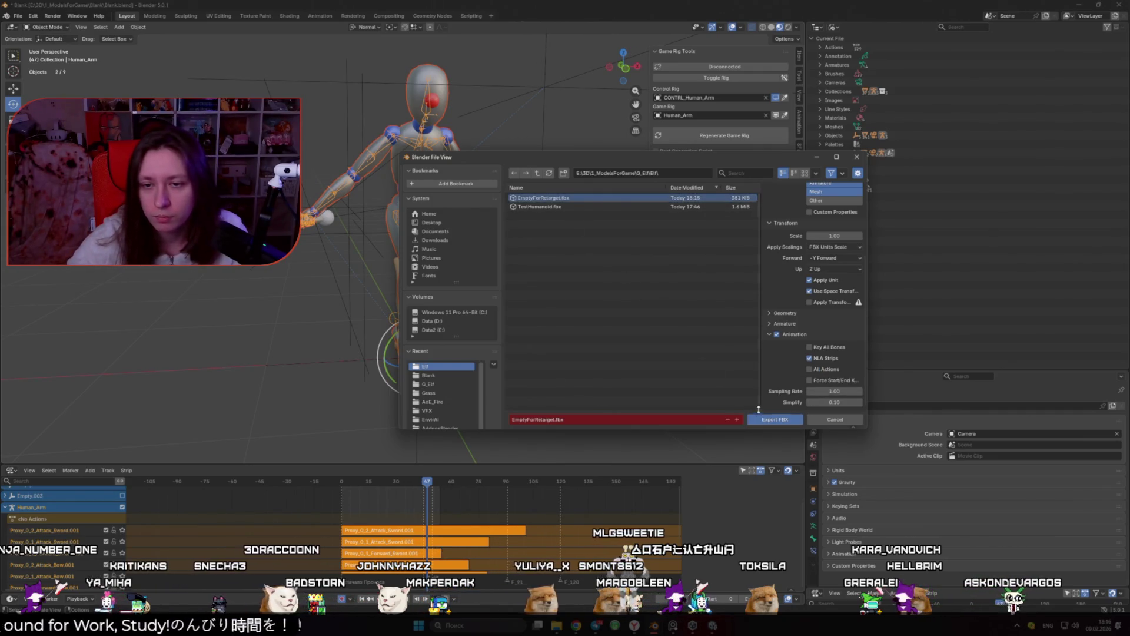
left_click(775, 419)
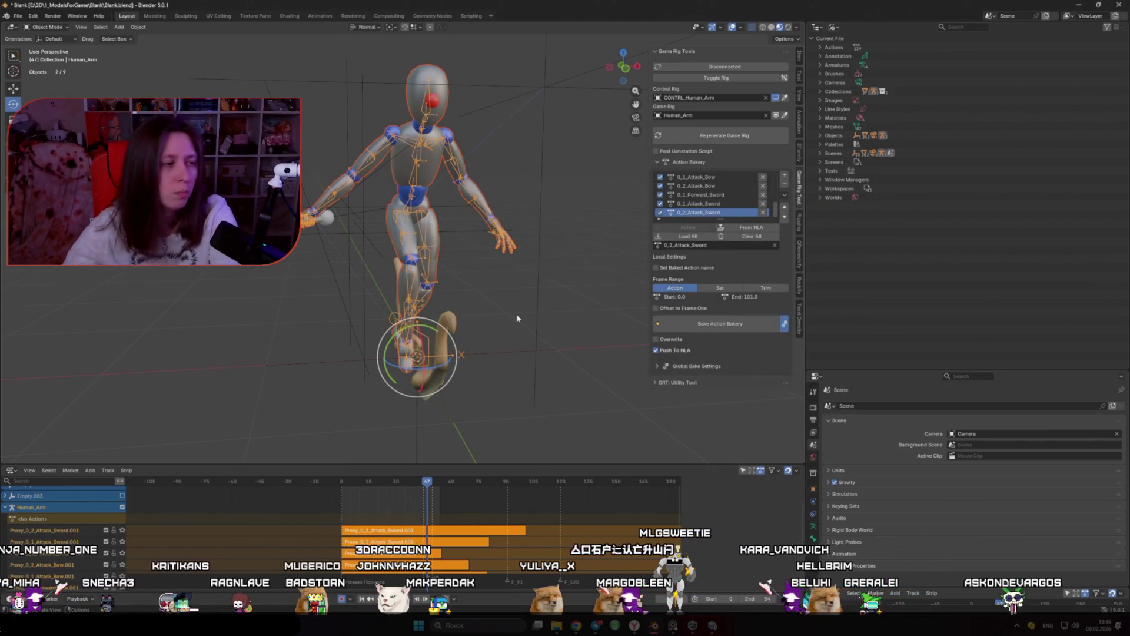
Delete the old EmptyForRetarget asset and import the new FBX into the Elfs folder
scroll(517, 318, "down", 3)
left_click(716, 629)
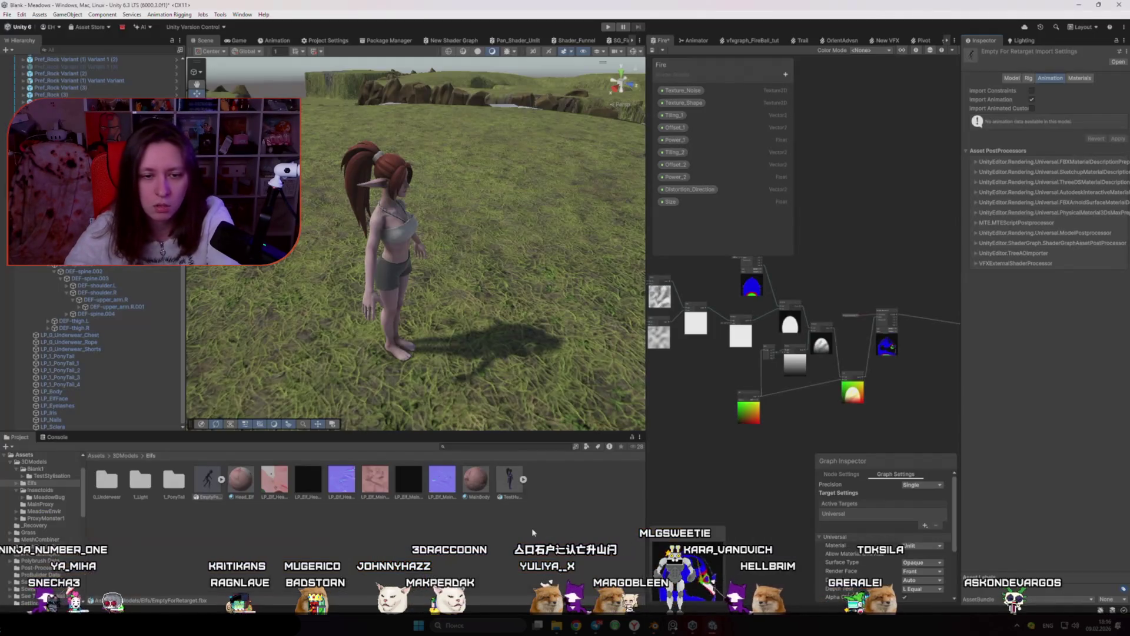
key("Delete")
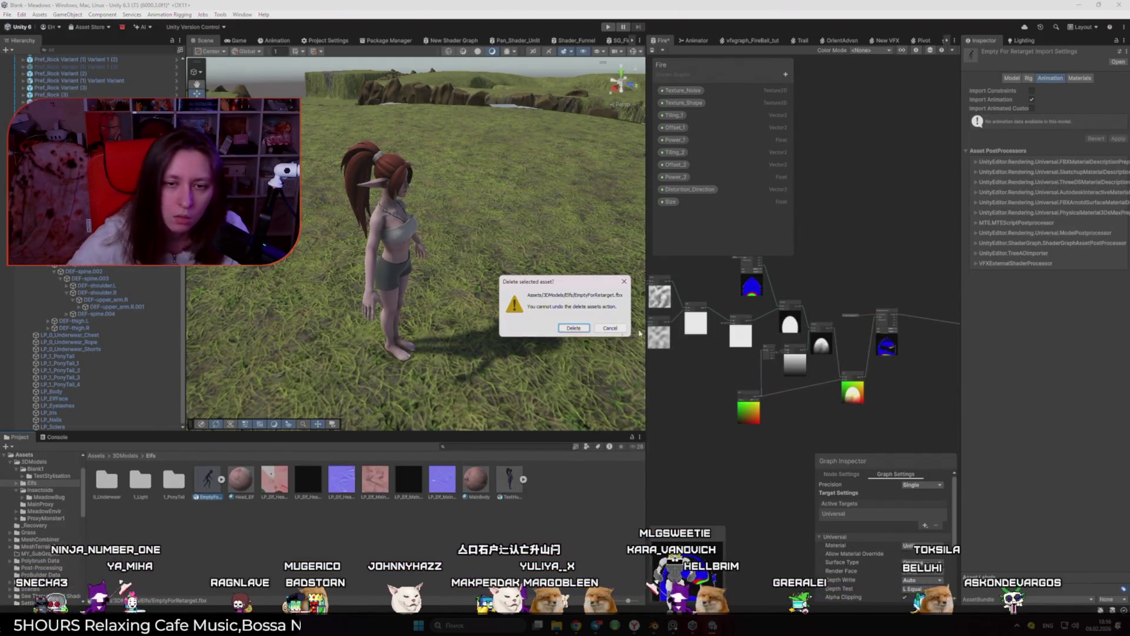
key("Return")
left_click(556, 625)
left_click_drag(499, 219, 377, 492)
Play and scrub the imported clip in the Inspector Animation preview
left_click(968, 429)
left_click(968, 430)
left_click_drag(1055, 505, 1036, 506)
scroll(1024, 489, "up", 3)
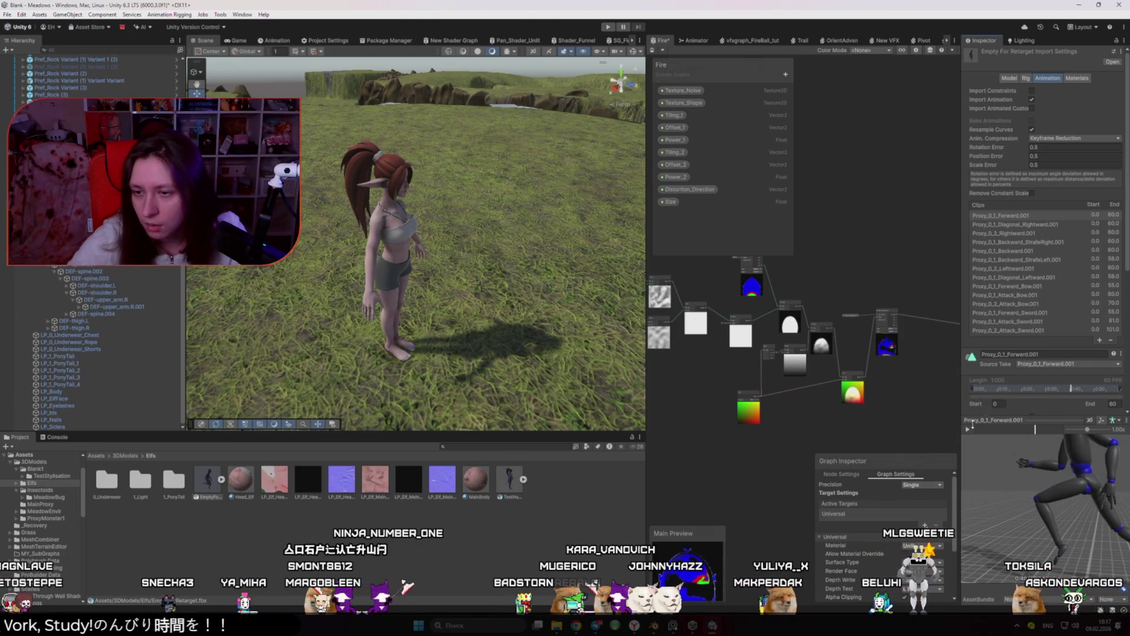
left_click(968, 430)
left_click(968, 430)
left_click(968, 429)
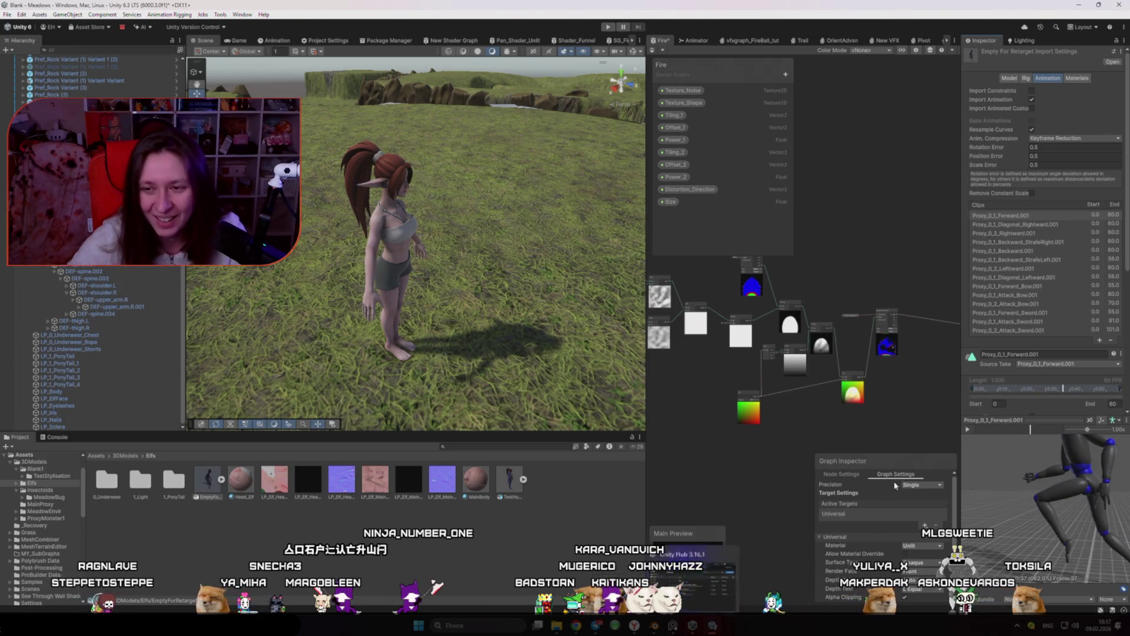
key("alt+Tab")
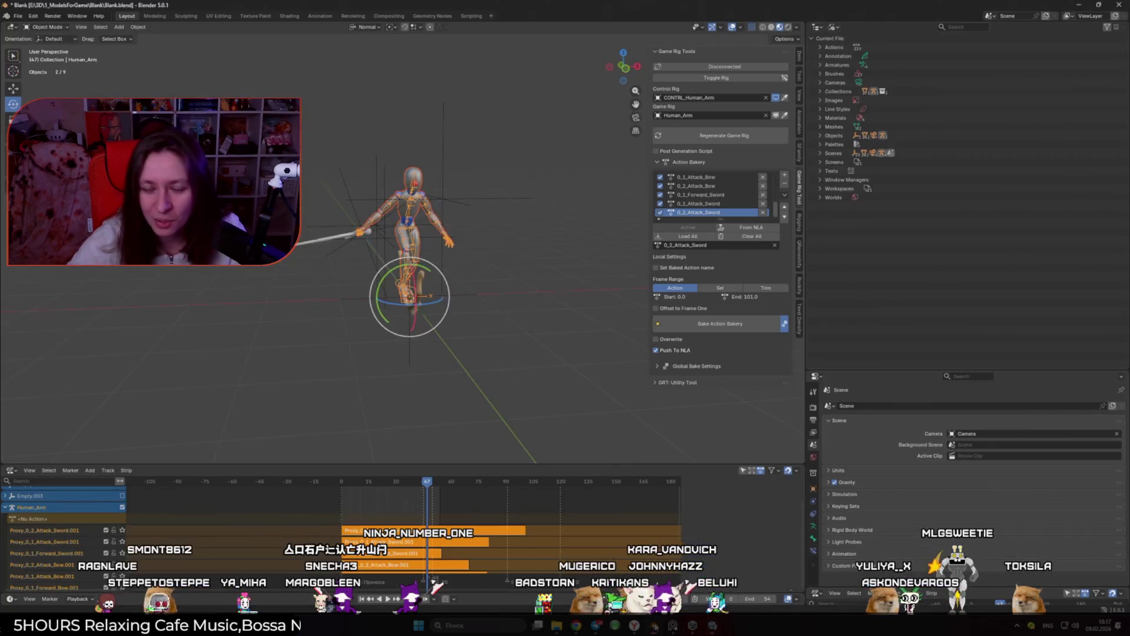
Solo and play the Proxy_0_1_Forward.001 track, then unsolo it and stop
scroll(108, 546, "down", 5)
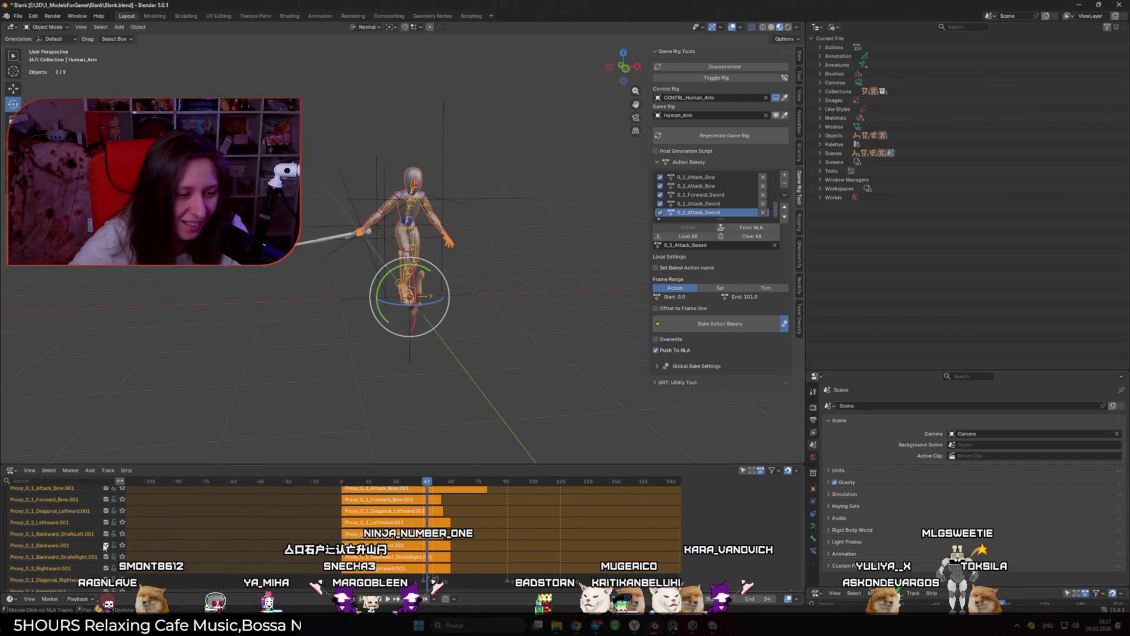
scroll(106, 546, "down", 3)
left_click(122, 555)
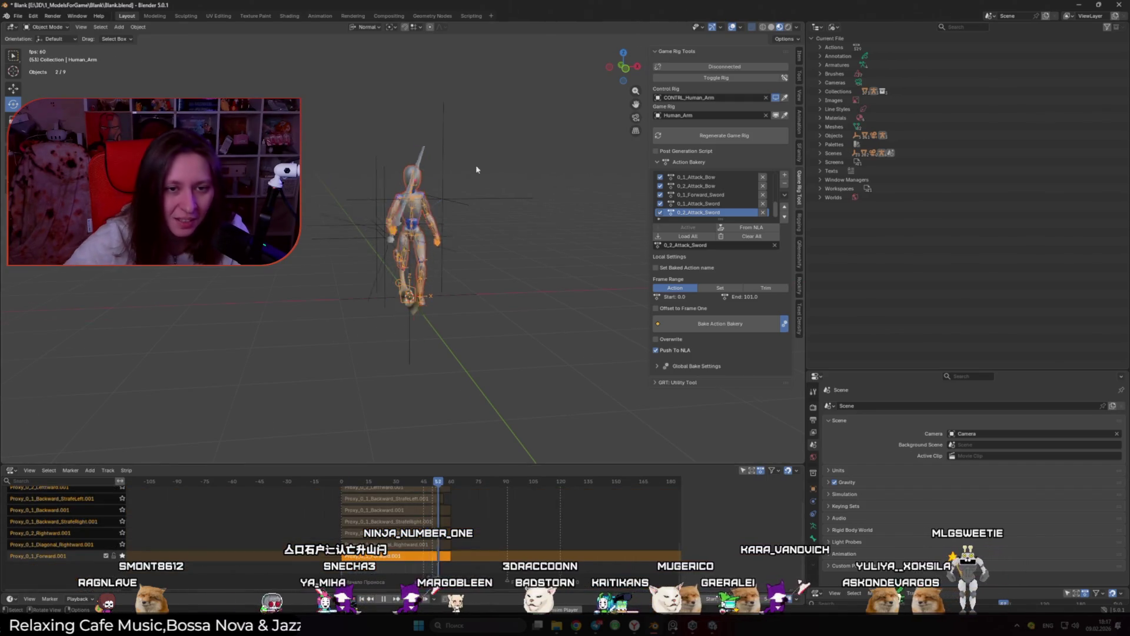
scroll(409, 250, "up", 4)
key("space")
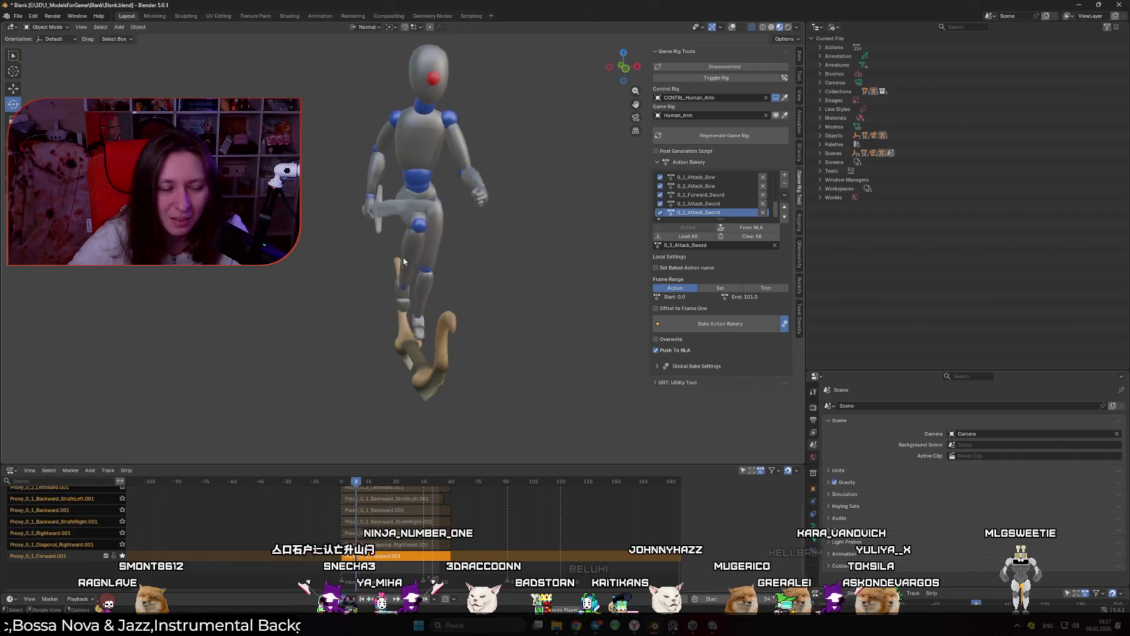
key("shift+alt+z")
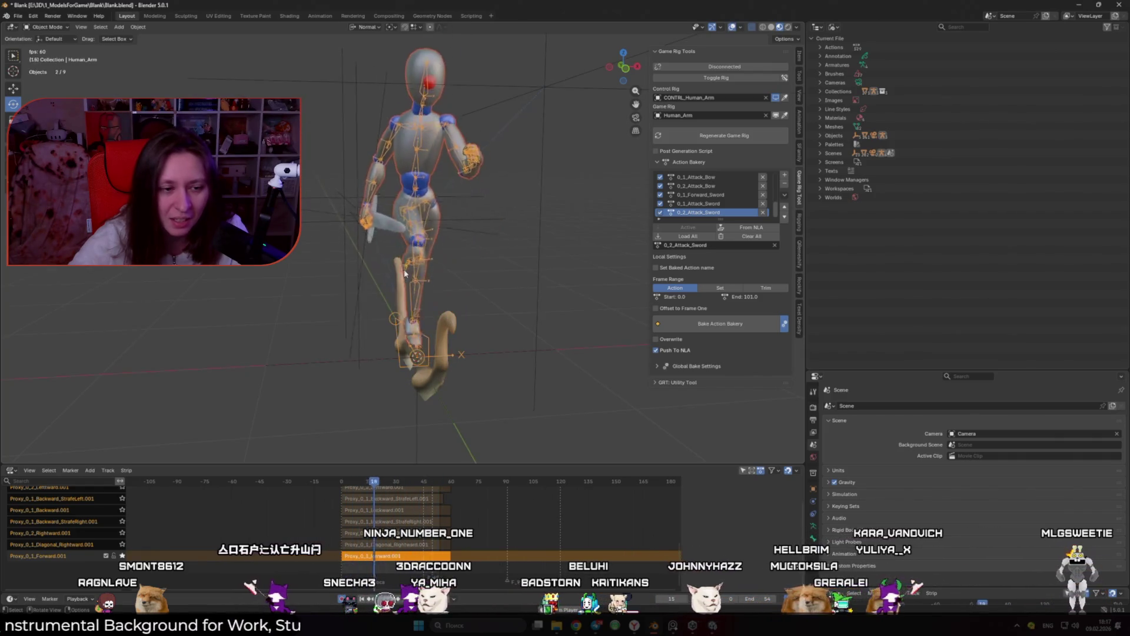
left_click(121, 554)
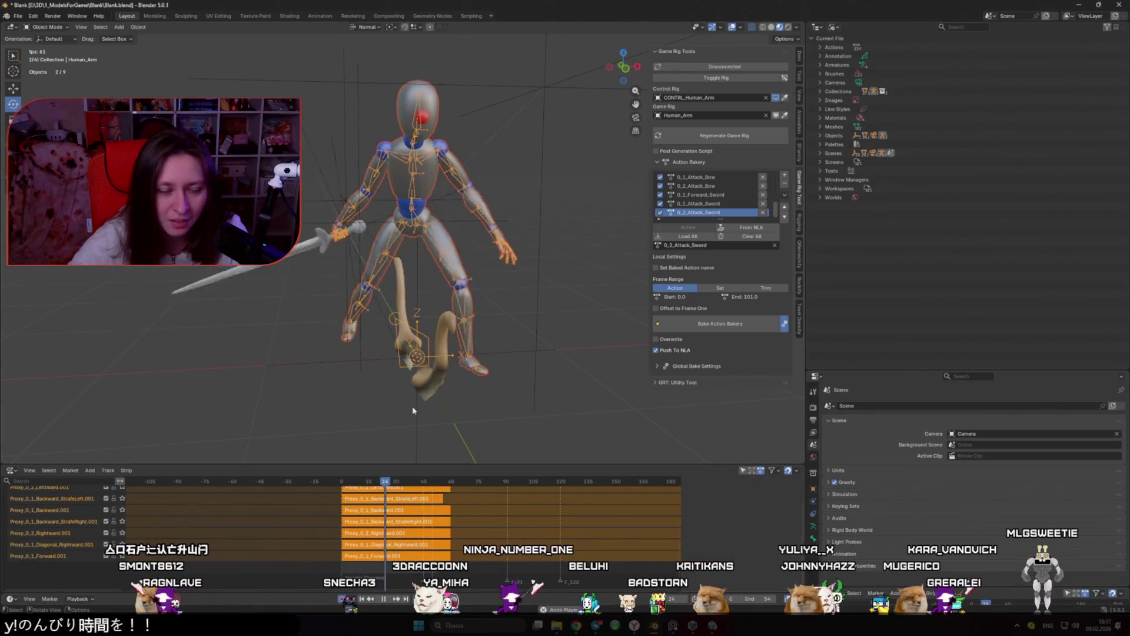
key("space")
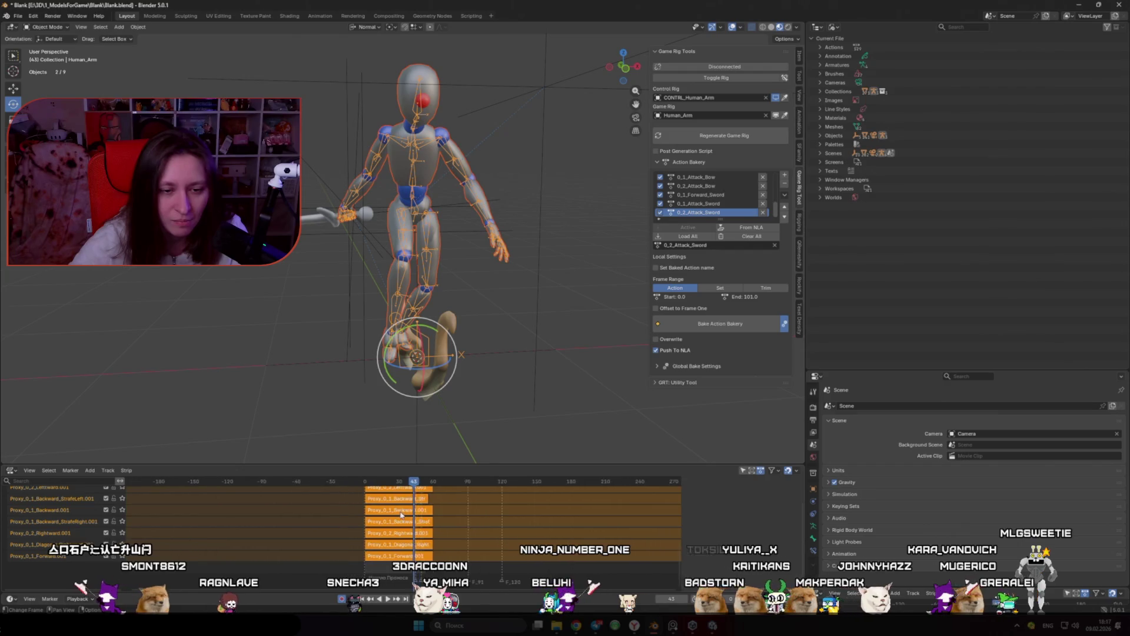
Replay the sword attack animation from the first frame
scroll(404, 514, "down", 5)
scroll(39, 584, "up", 3)
scroll(32, 584, "up", 4)
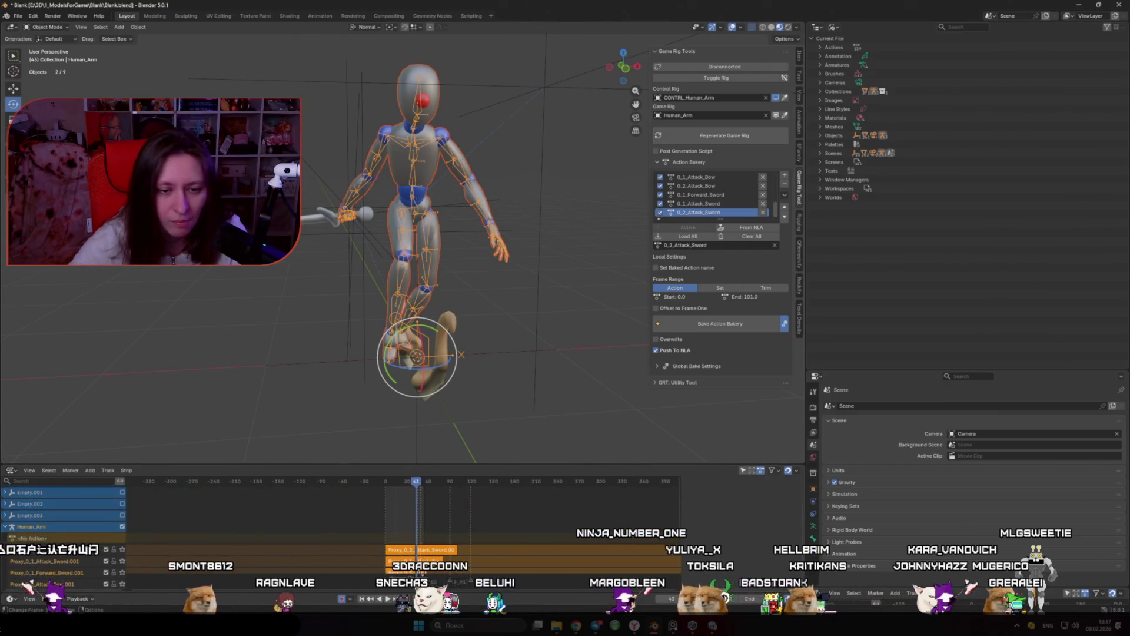
left_click(388, 481)
key("space")
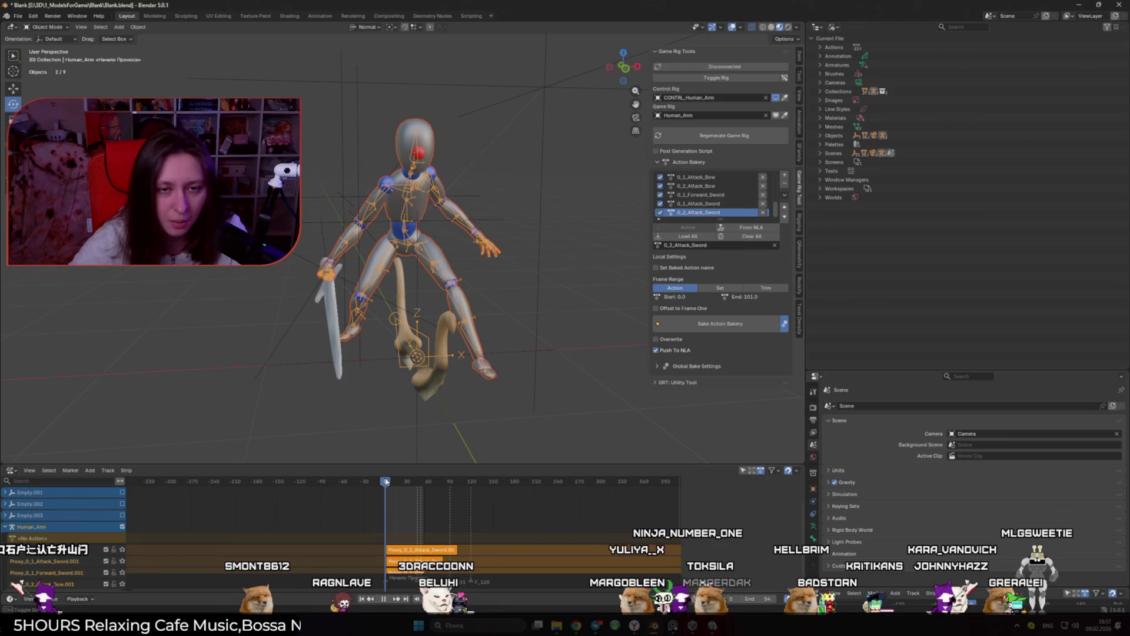
Bring the Unity editor forward and play the imported clip's animation preview
left_click(674, 626)
left_click(693, 627)
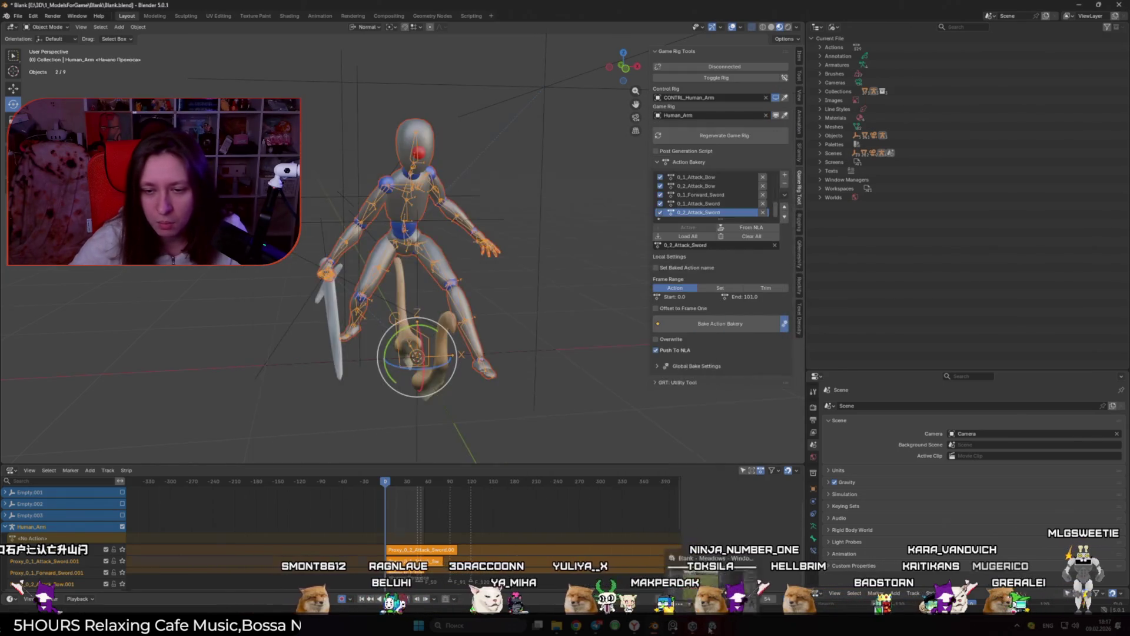
left_click(967, 429)
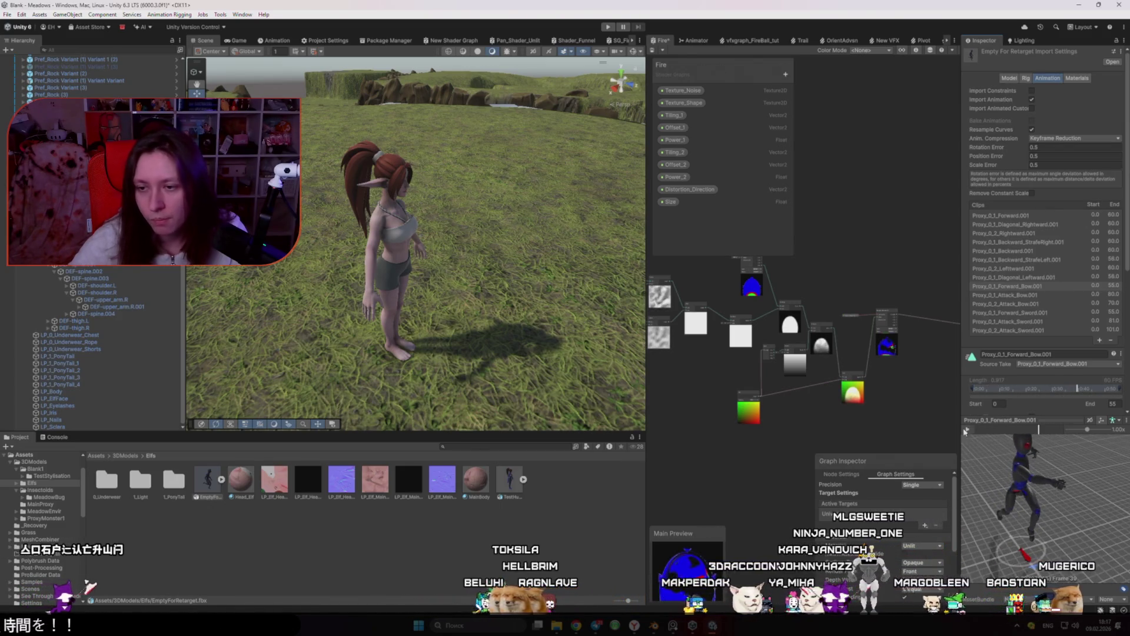
Orbit the Unity Scene view around the elf, then switch back to Blender
left_click_drag(441, 362, 402, 354)
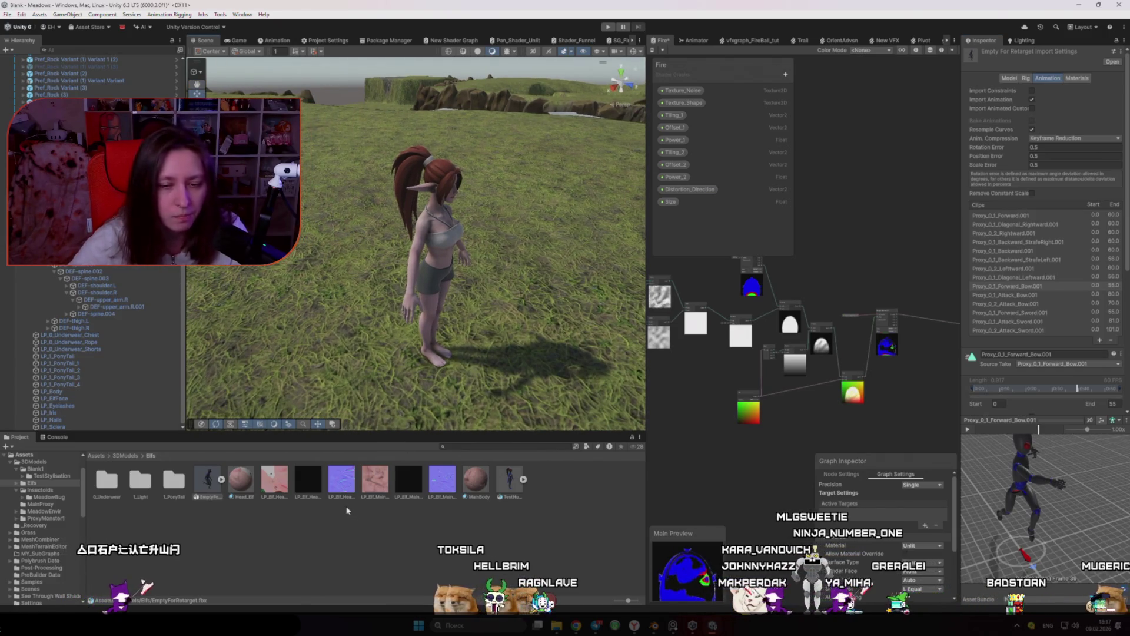
key("alt+Tab")
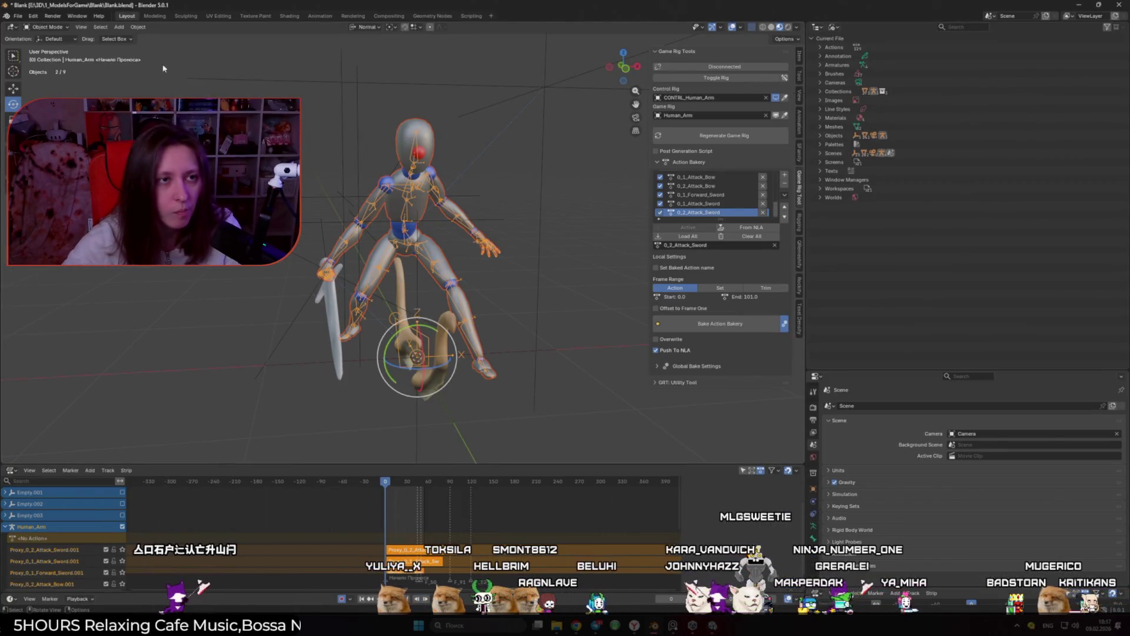
Open the recent file Elf.blend, discarding the rig file's unsaved changes
left_click(18, 16)
mouse_move(51, 48)
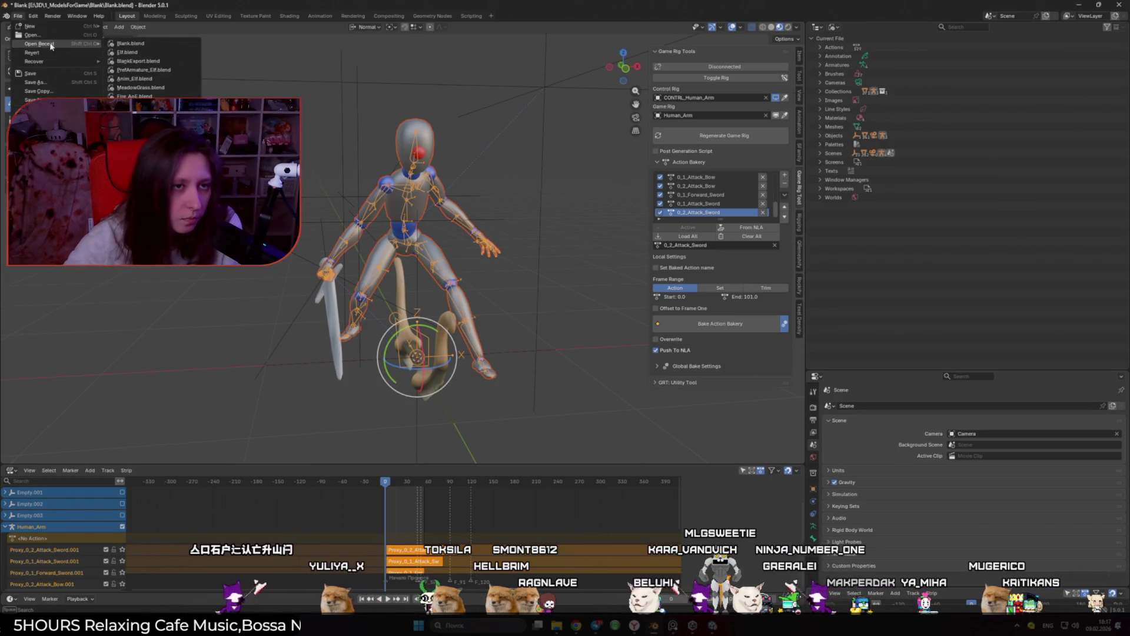
left_click(139, 54)
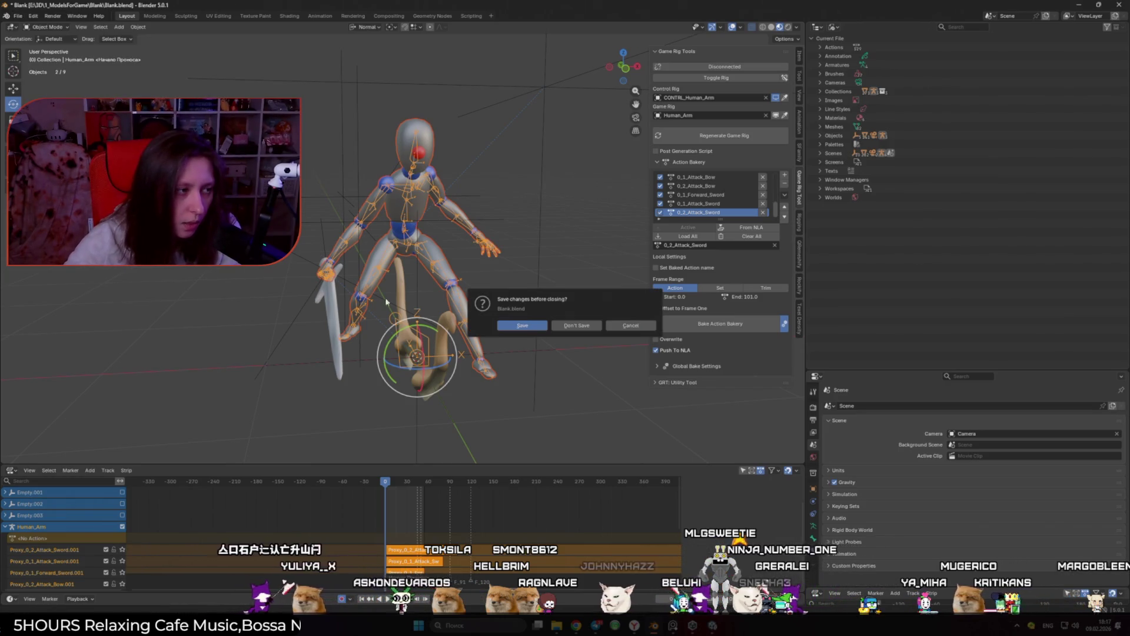
left_click(600, 324)
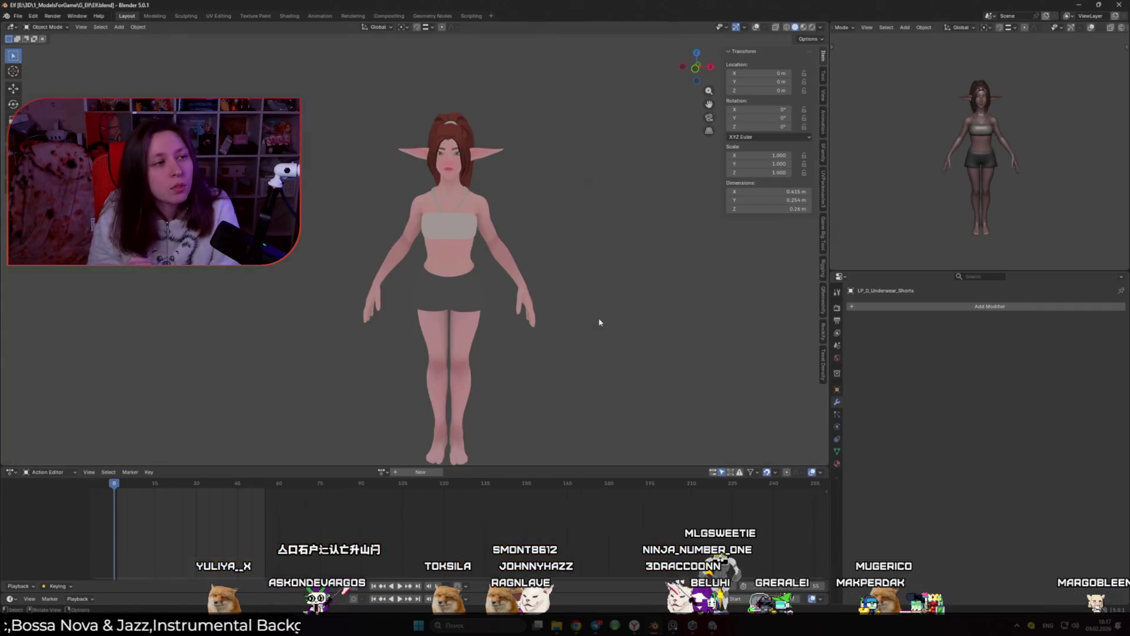
scroll(599, 322, "up", 3)
scroll(599, 323, "down", 5)
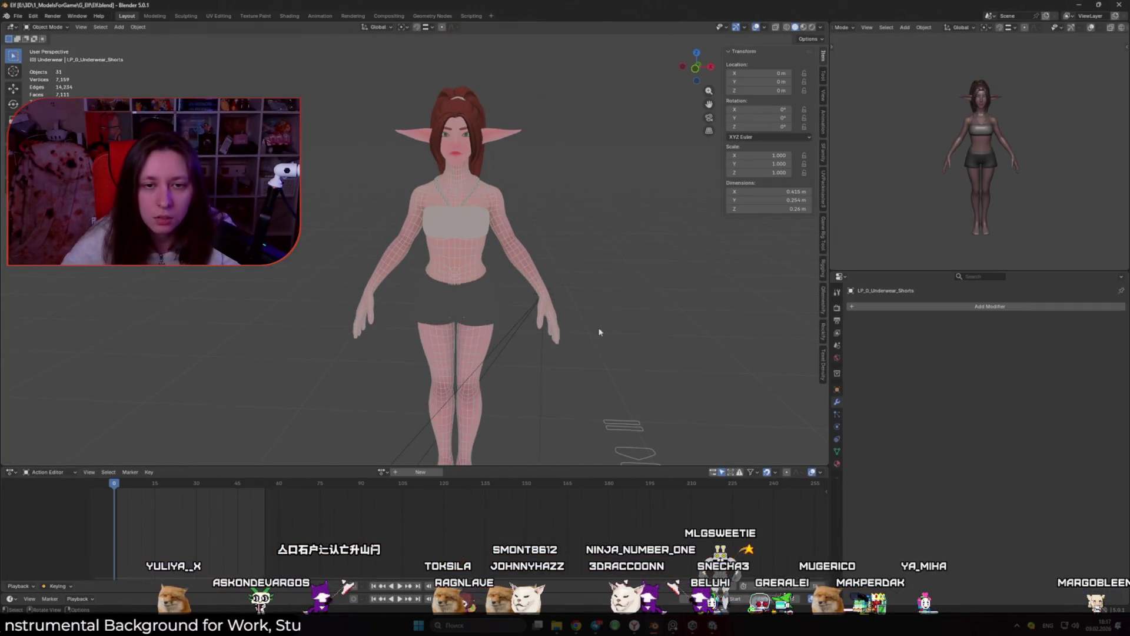
Change the Properties editor into an Outliner and scroll through the Elf scene's contents
left_click(841, 276)
left_click(819, 303)
scroll(1094, 480, "down", 15)
scroll(1093, 465, "up", 10)
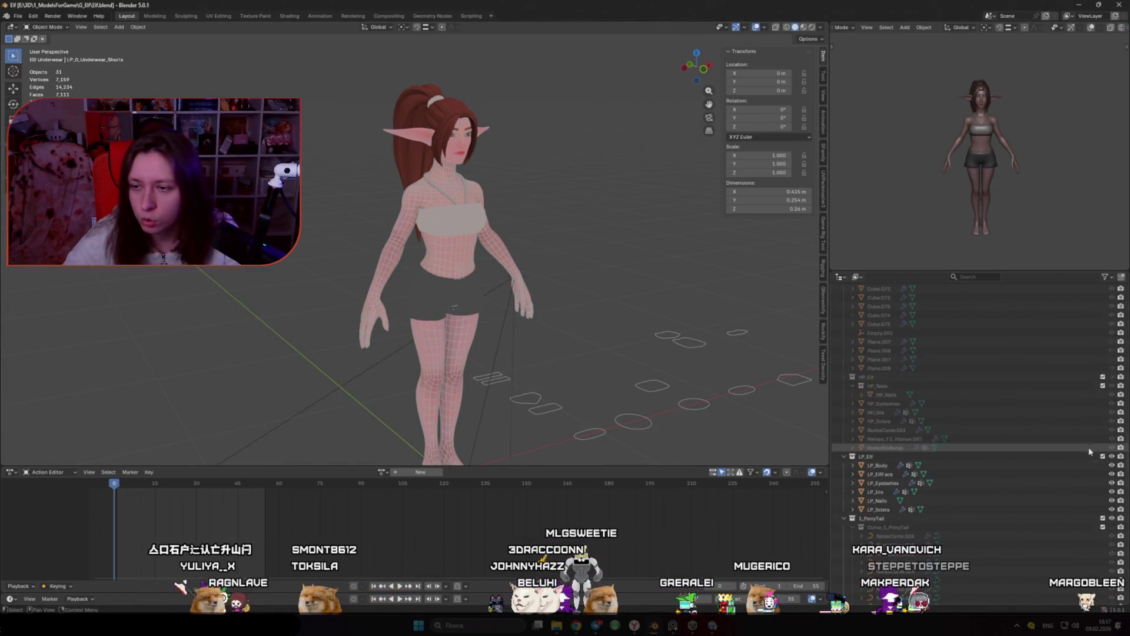
scroll(1093, 437, "up", 6)
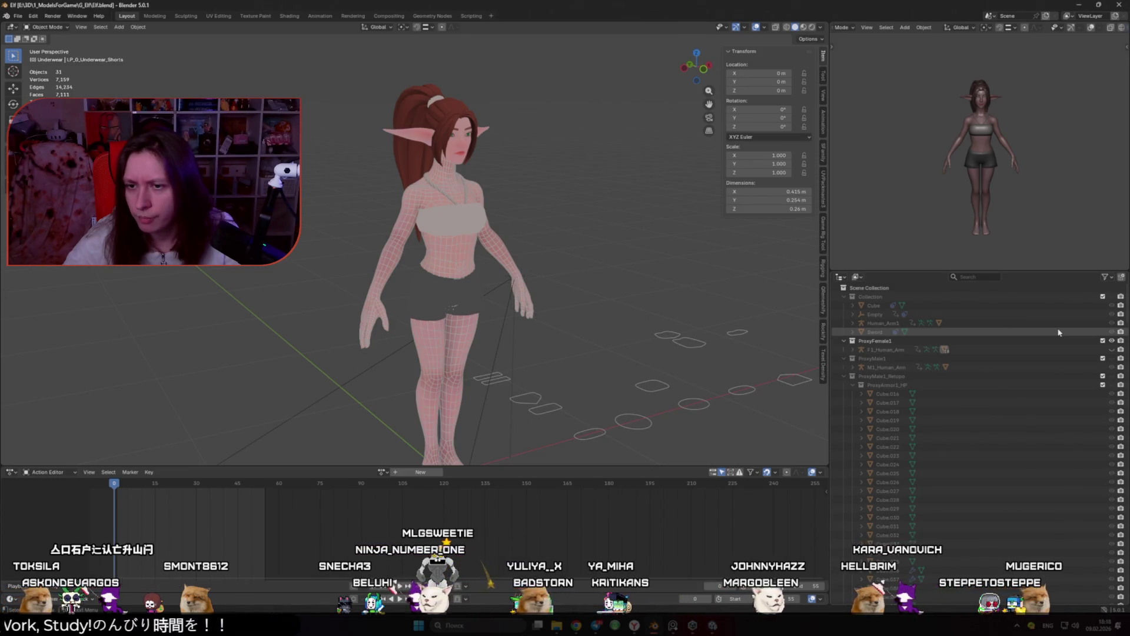
Show the hidden armour and props Collection in the viewport, then hide it again
left_click(1112, 296)
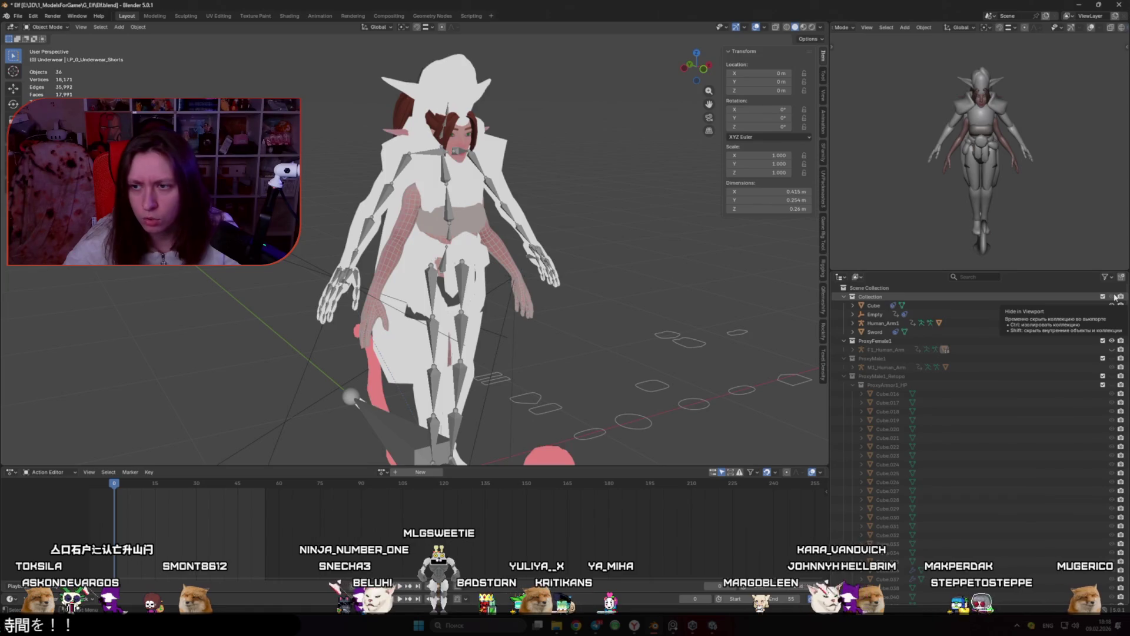
left_click(1113, 296)
scroll(1085, 326, "down", 10)
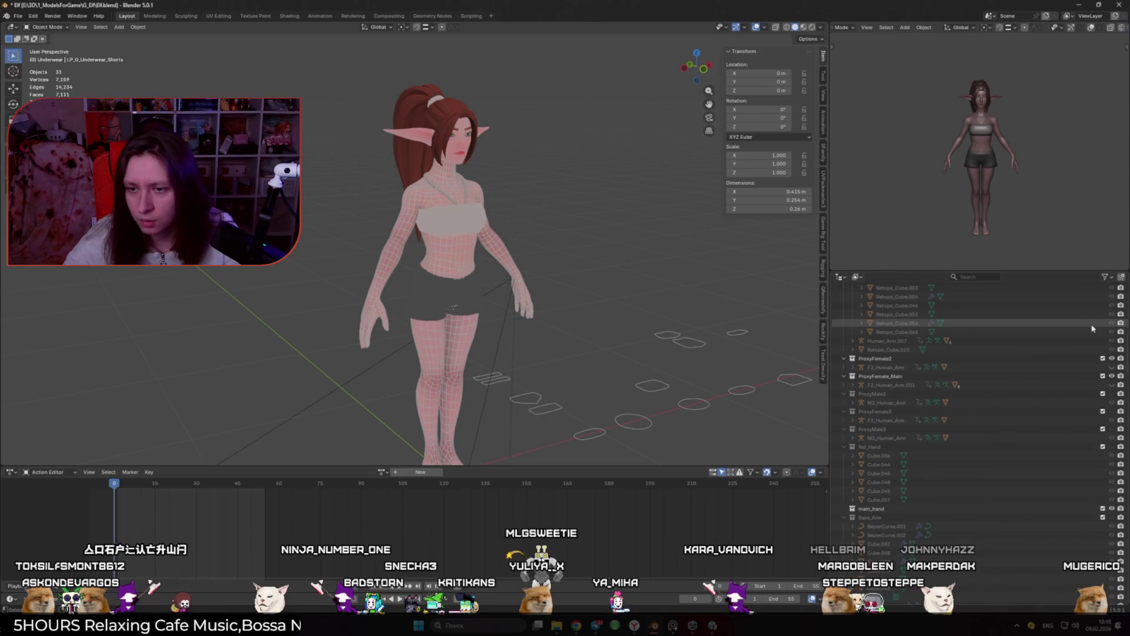
scroll(1090, 329, "up", 10)
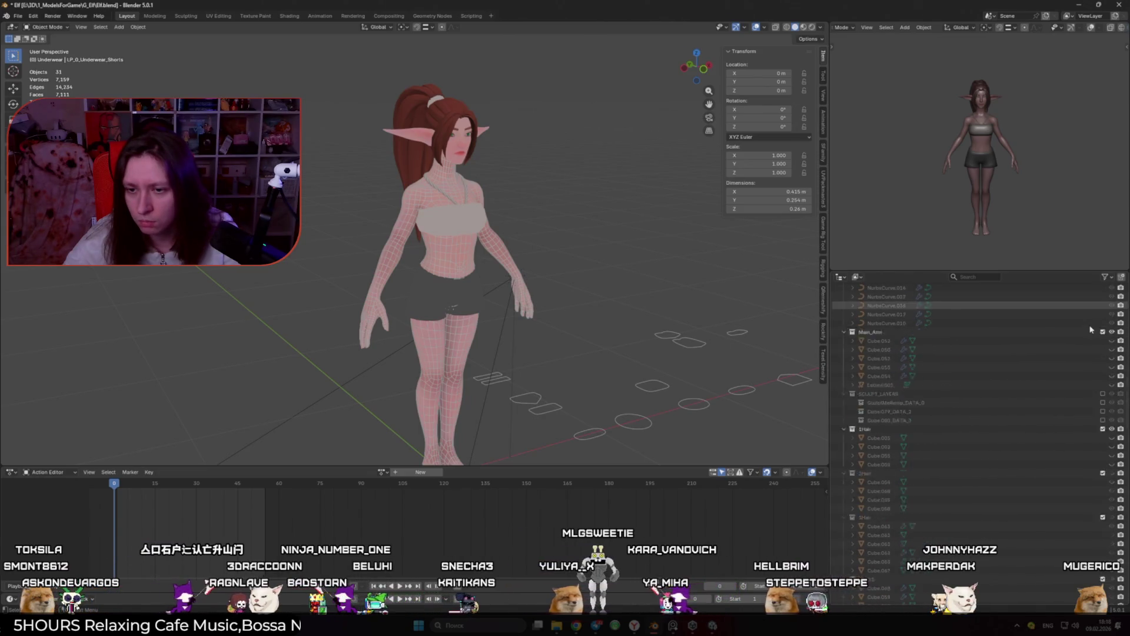
Scroll down the Outliner to the elf's LP_Body mesh and bring up the editor-type menu
scroll(1090, 329, "down", 5)
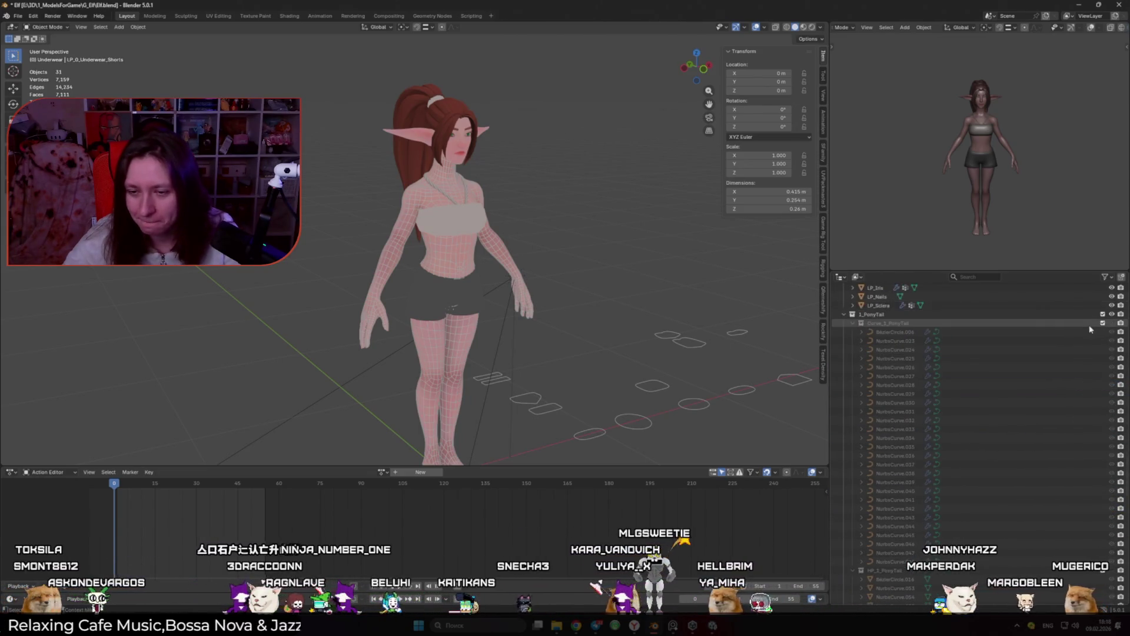
scroll(1090, 329, "down", 5)
scroll(1090, 330, "down", 5)
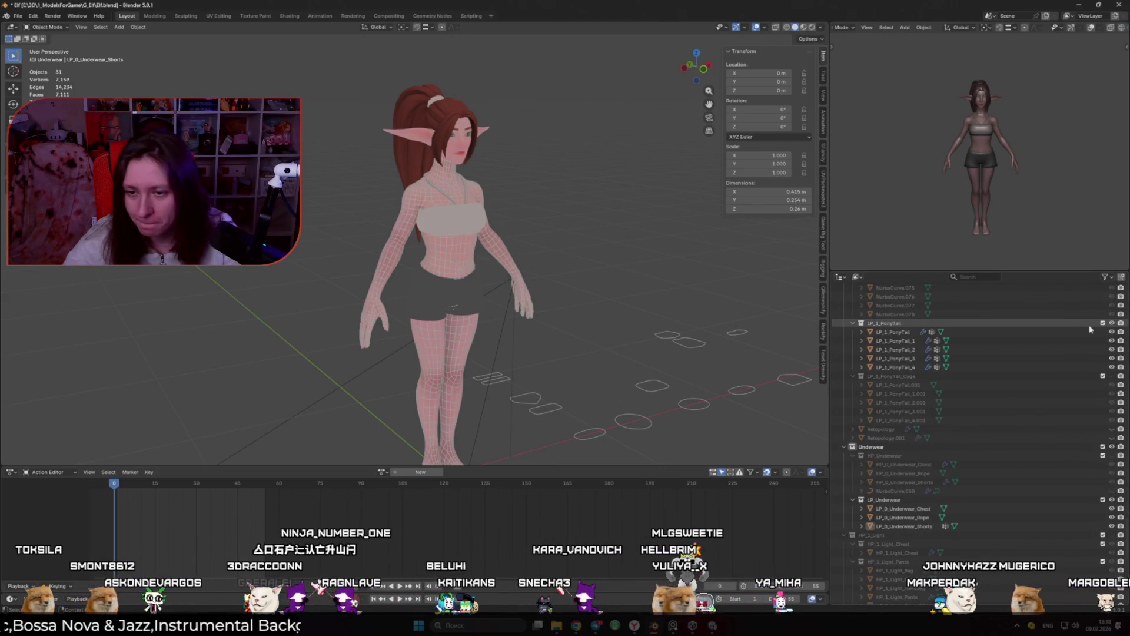
scroll(1090, 330, "down", 12)
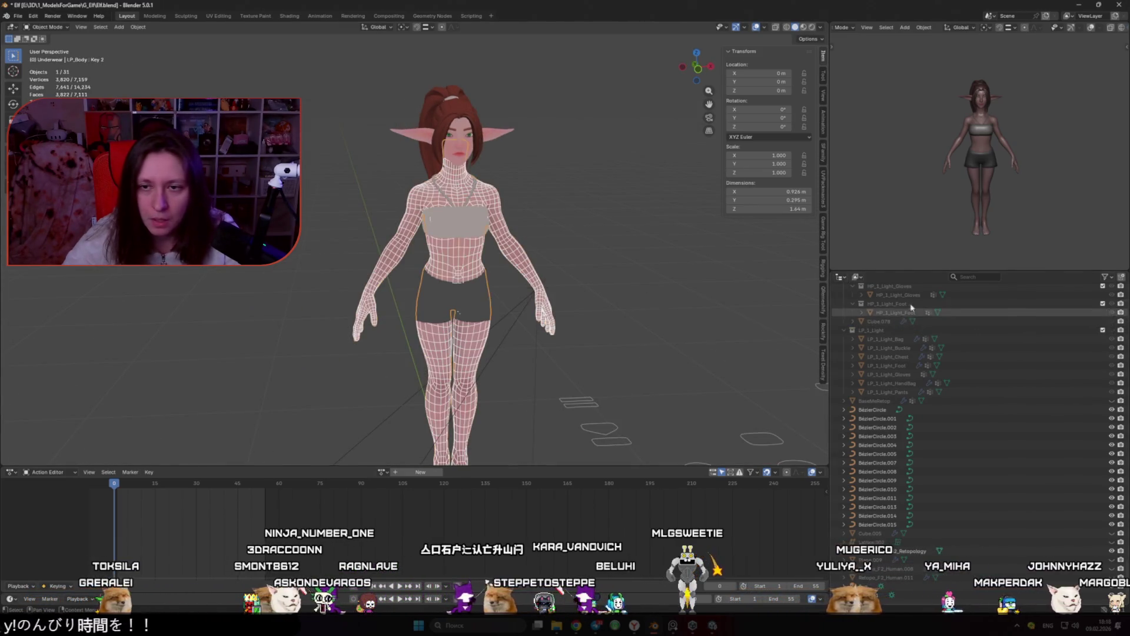
left_click(841, 277)
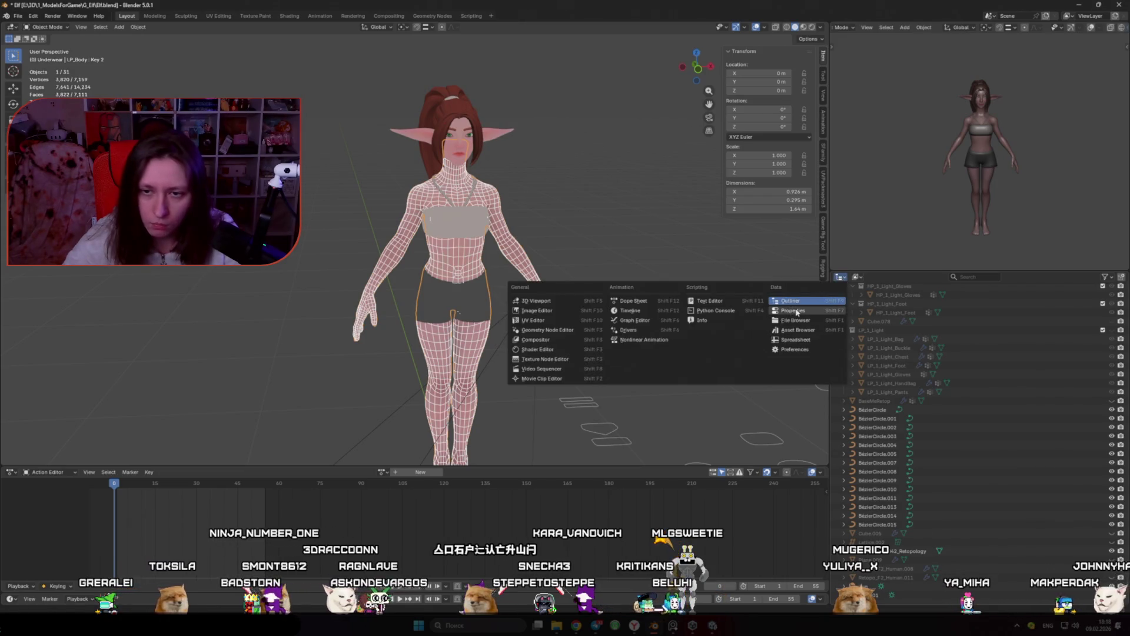
left_click(797, 311)
left_click(1023, 393)
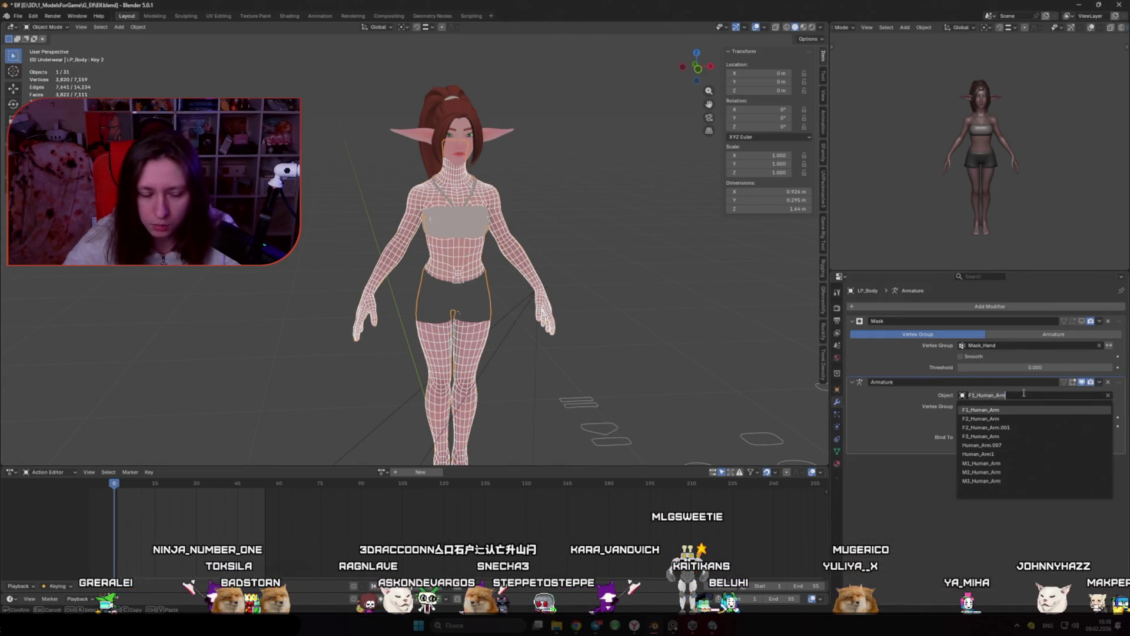
left_click(842, 276)
left_click(800, 302)
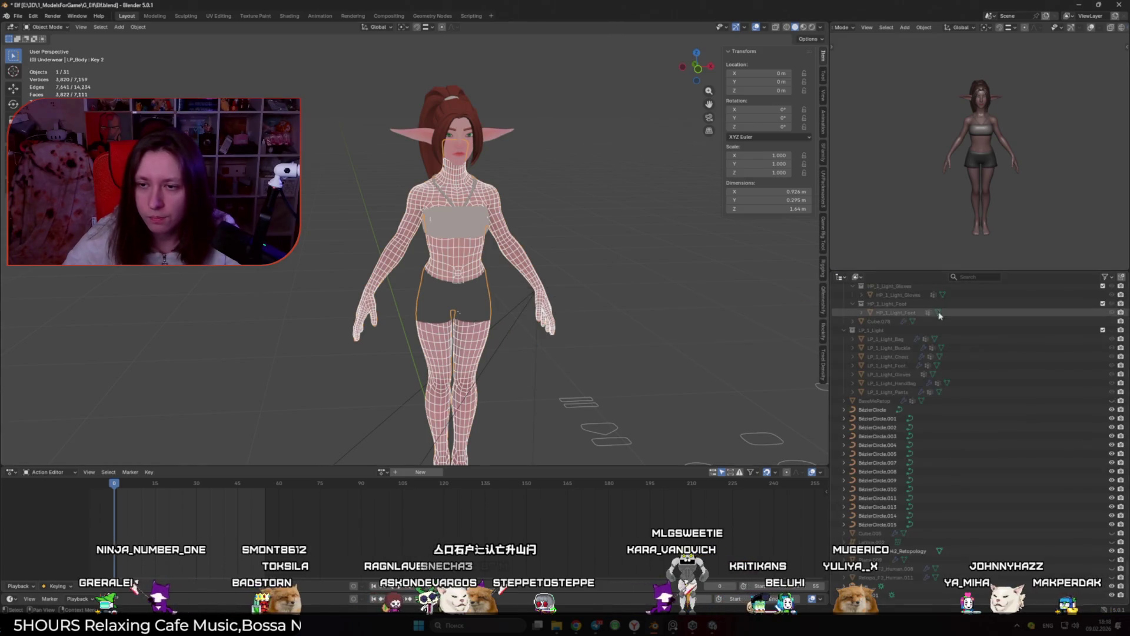
type("Human_Arm")
key("Return")
scroll(967, 317, "up", 5)
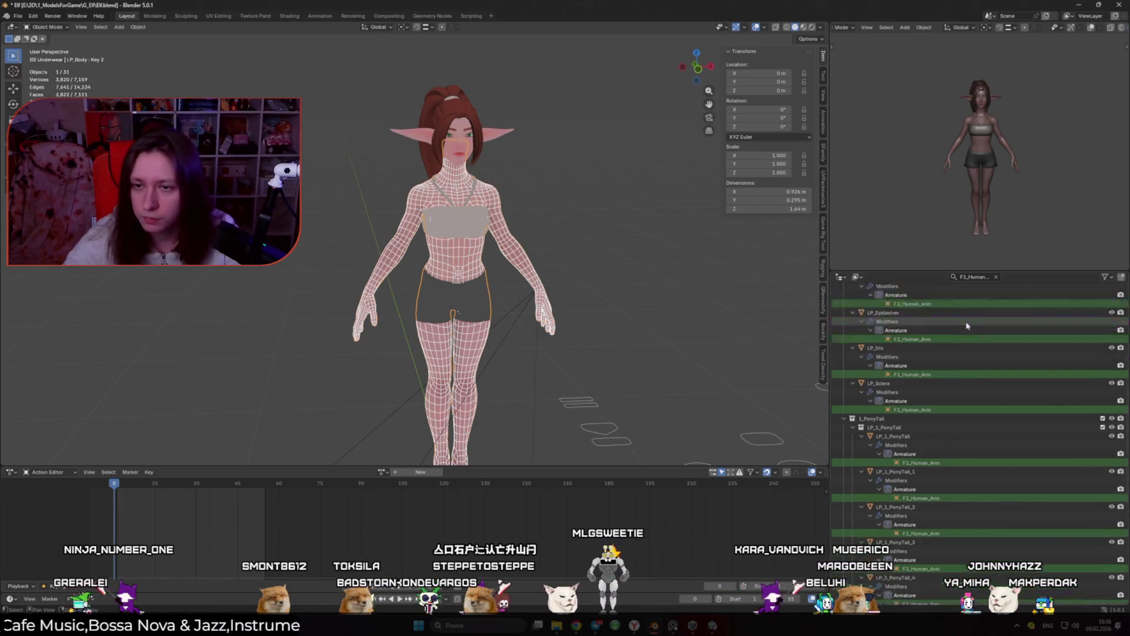
scroll(968, 327, "up", 5)
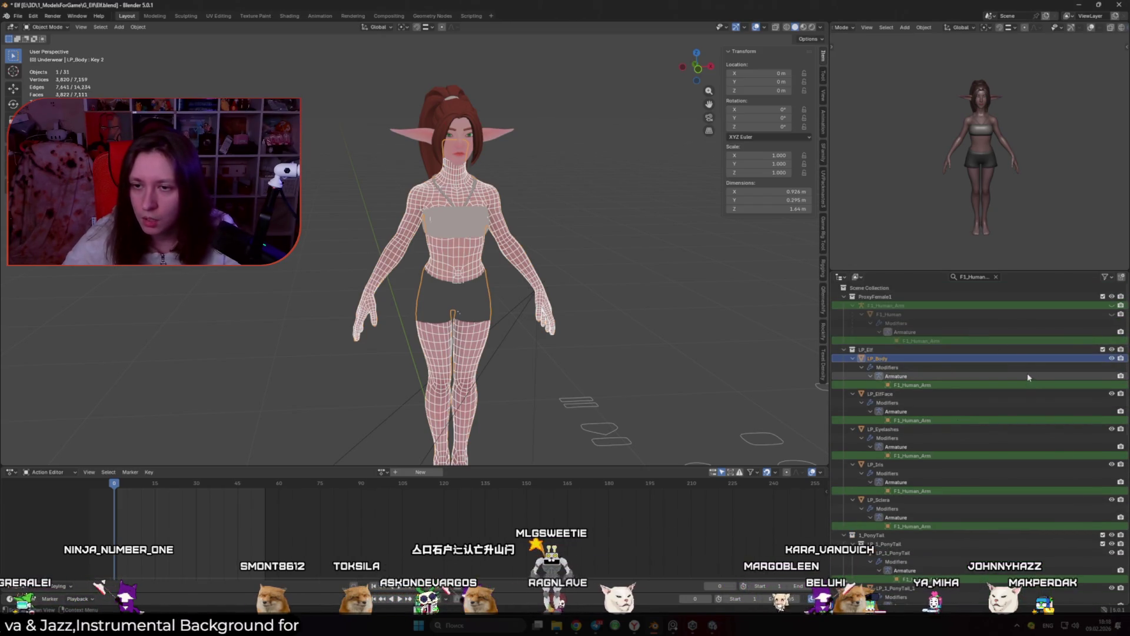
key("alt+f")
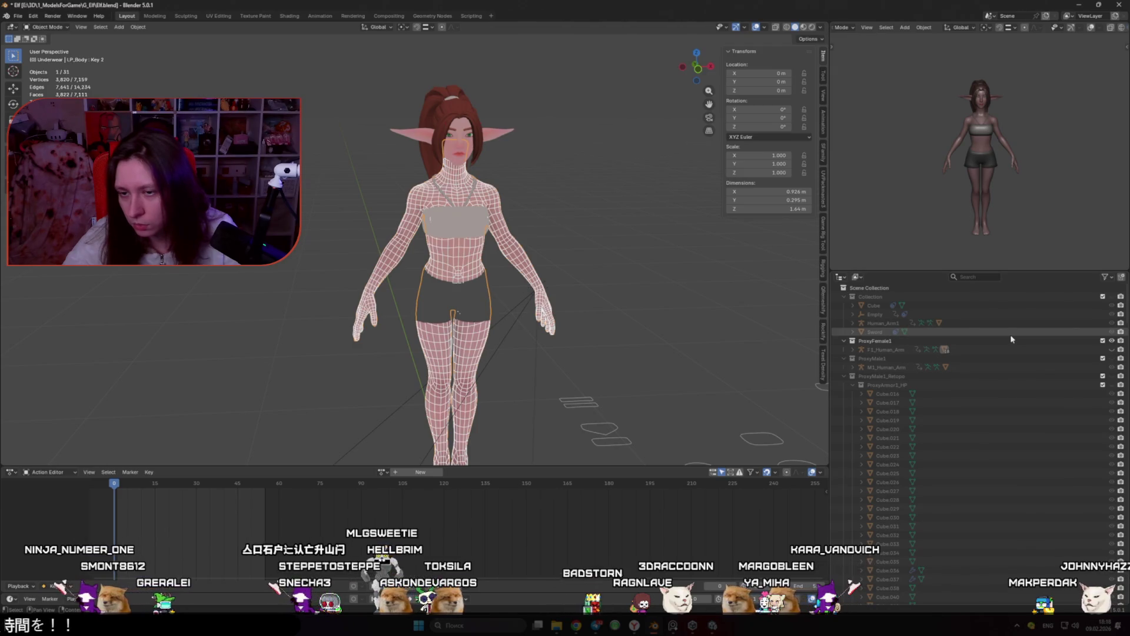
left_click(1011, 349)
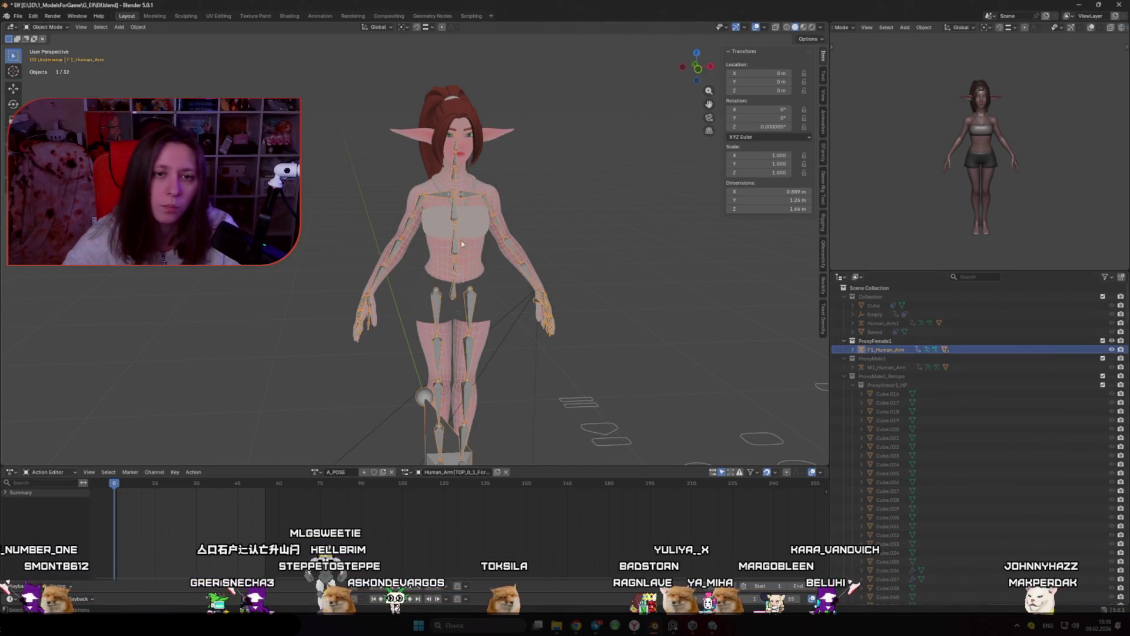
In Edit Mode, delete the palm bones of both hands, eight bones in all
key("Tab")
scroll(465, 274, "up", 6)
left_click(381, 259)
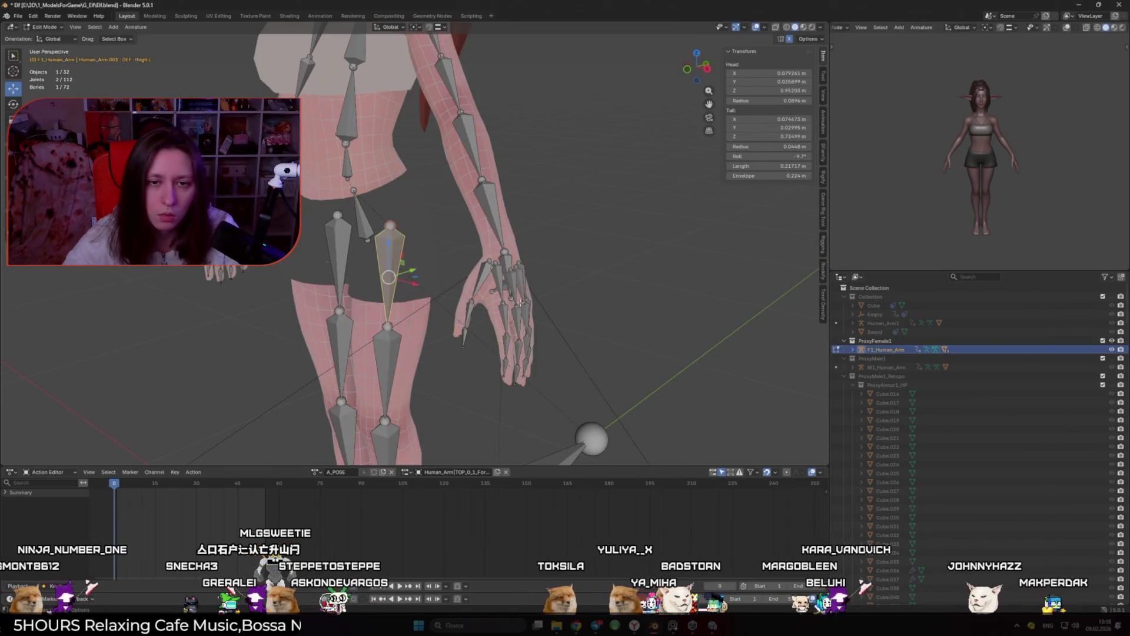
left_click_drag(452, 323, 427, 276)
scroll(452, 323, "up", 2)
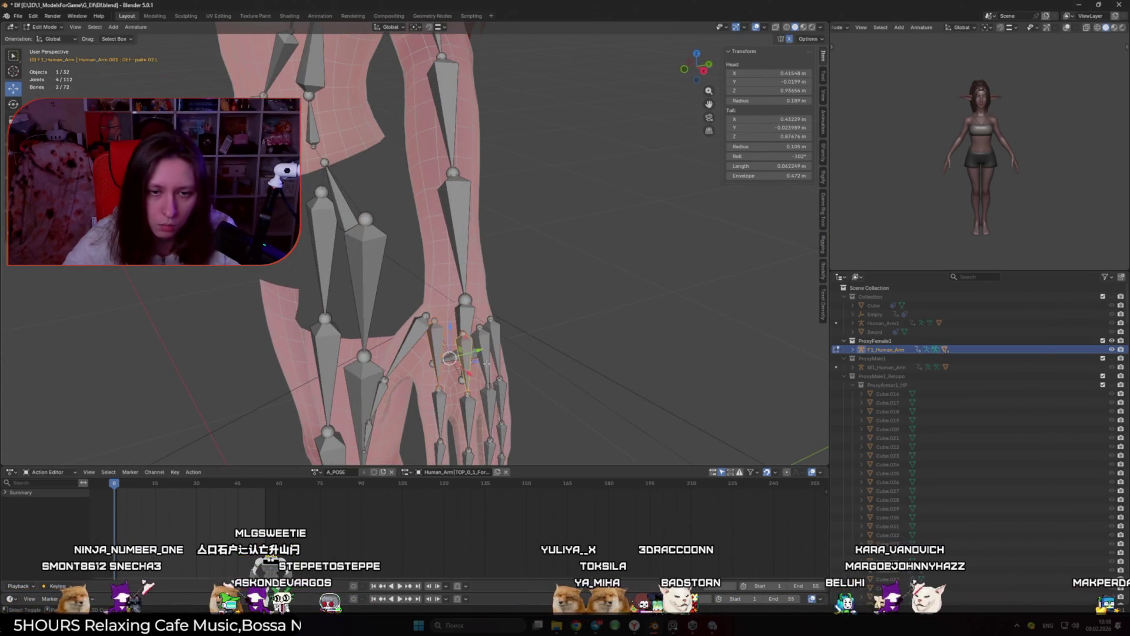
scroll(407, 347, "down", 3)
left_click(605, 301, "shift")
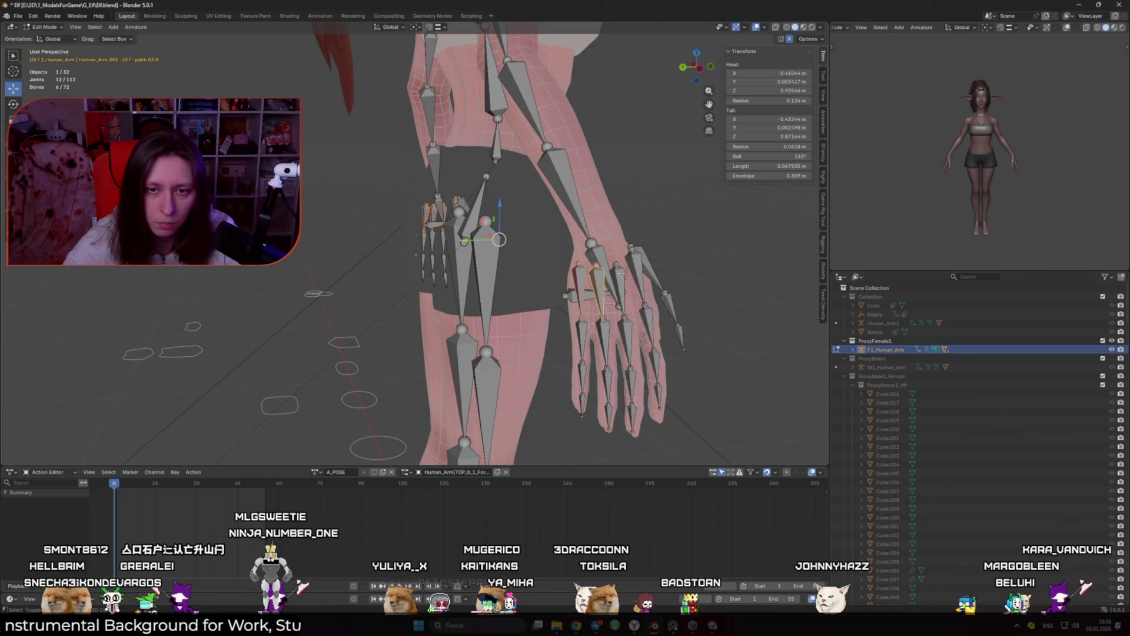
key("x")
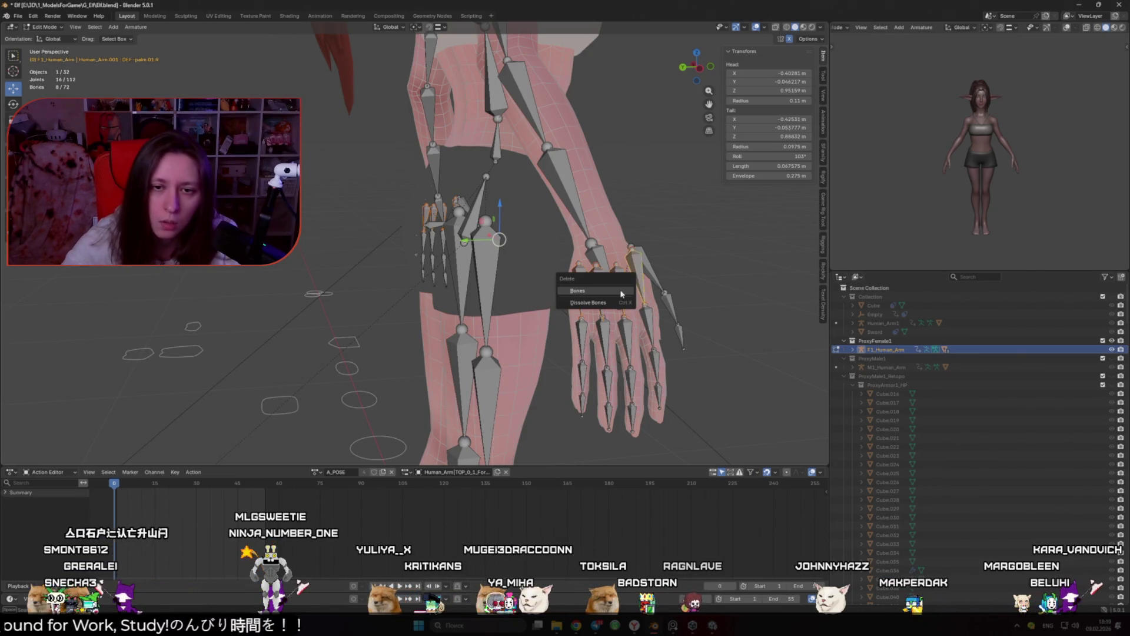
left_click(621, 292)
Snap the spine's base joint onto the 3D cursor with Selection to Cursor, then return to Object Mode
mouse_move(621, 292)
left_mouse_down()
mouse_move(653, 294)
mouse_move(495, 299)
left_mouse_up()
left_click(437, 272)
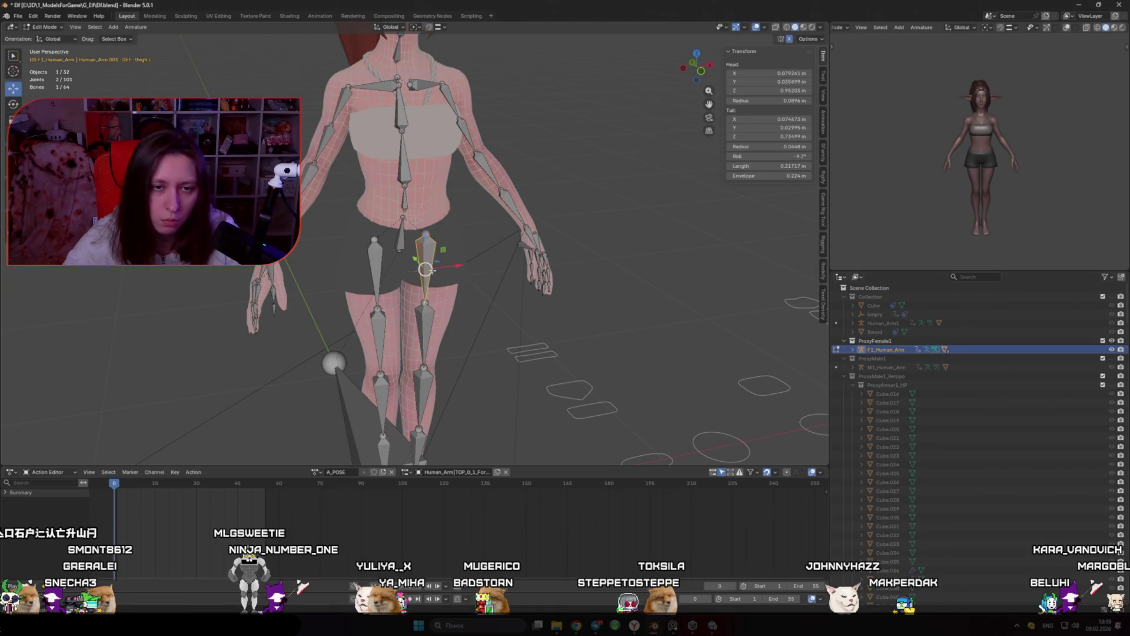
scroll(448, 271, "up", 5)
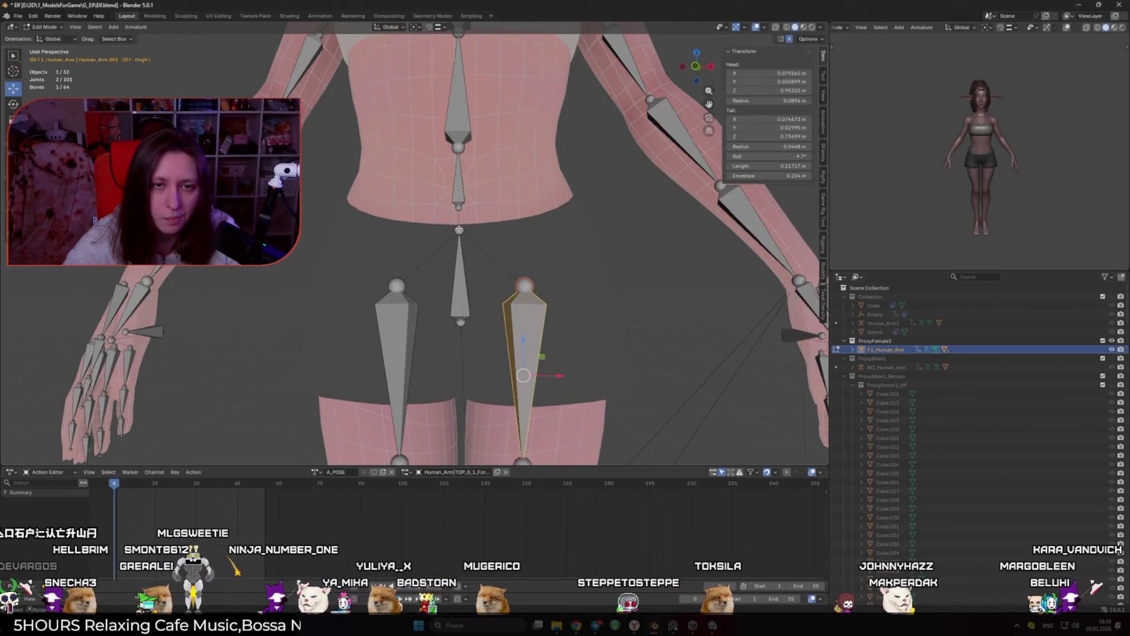
left_click(509, 265)
key("shift+s")
left_click(521, 233)
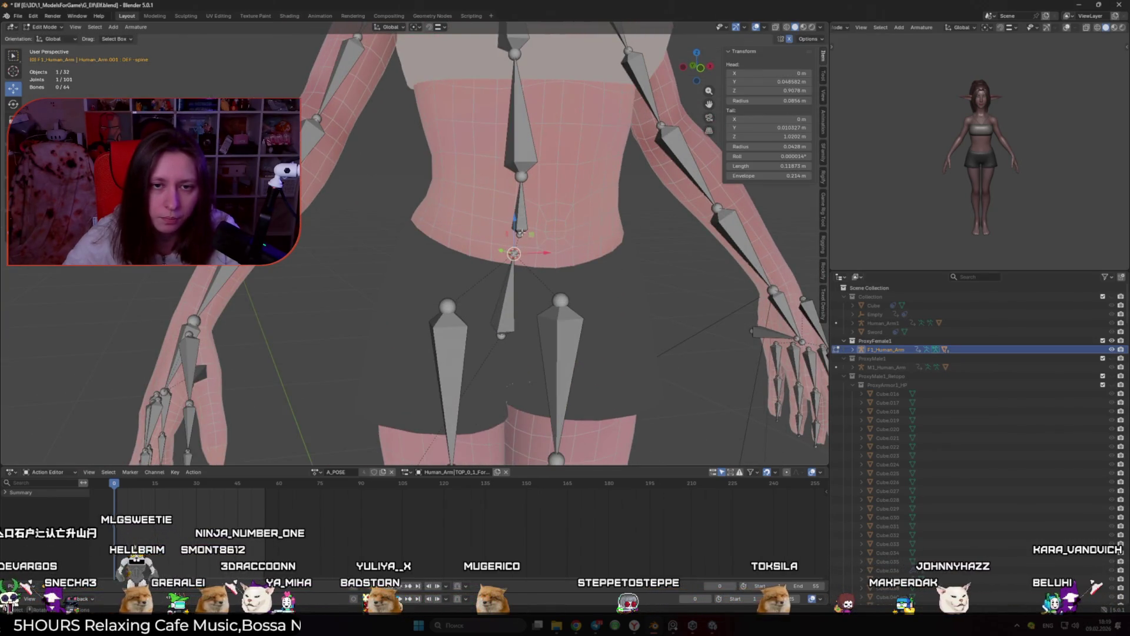
scroll(527, 250, "down", 5)
key("Tab")
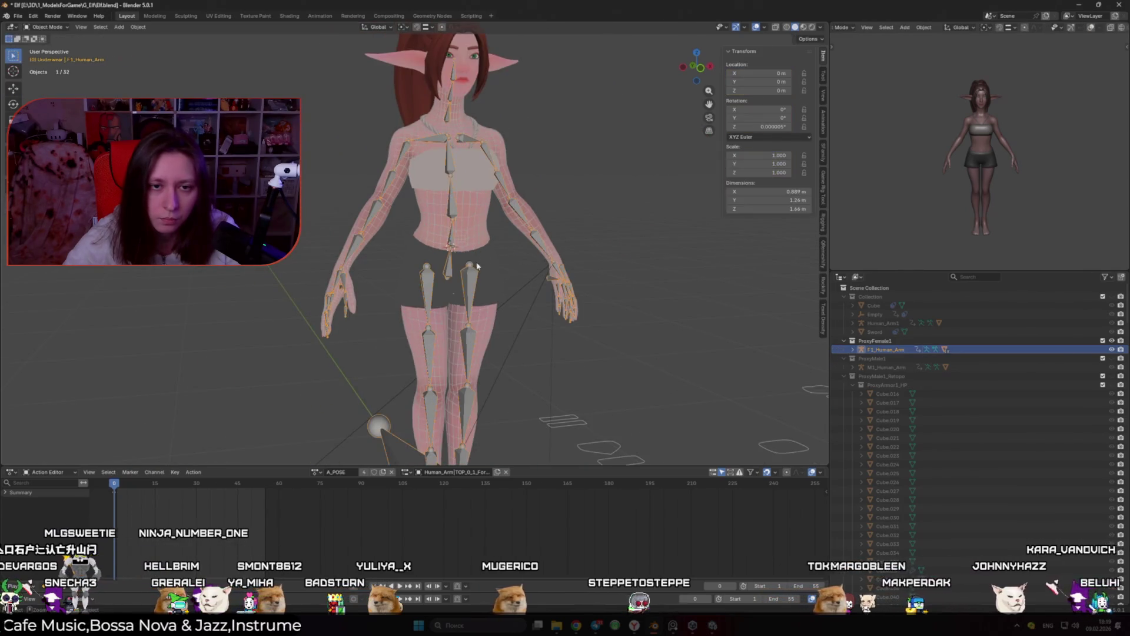
In Pose Mode, test-rotate spine.001, then cancel so the spine stays at rest
key("ctrl+Tab")
key("r")
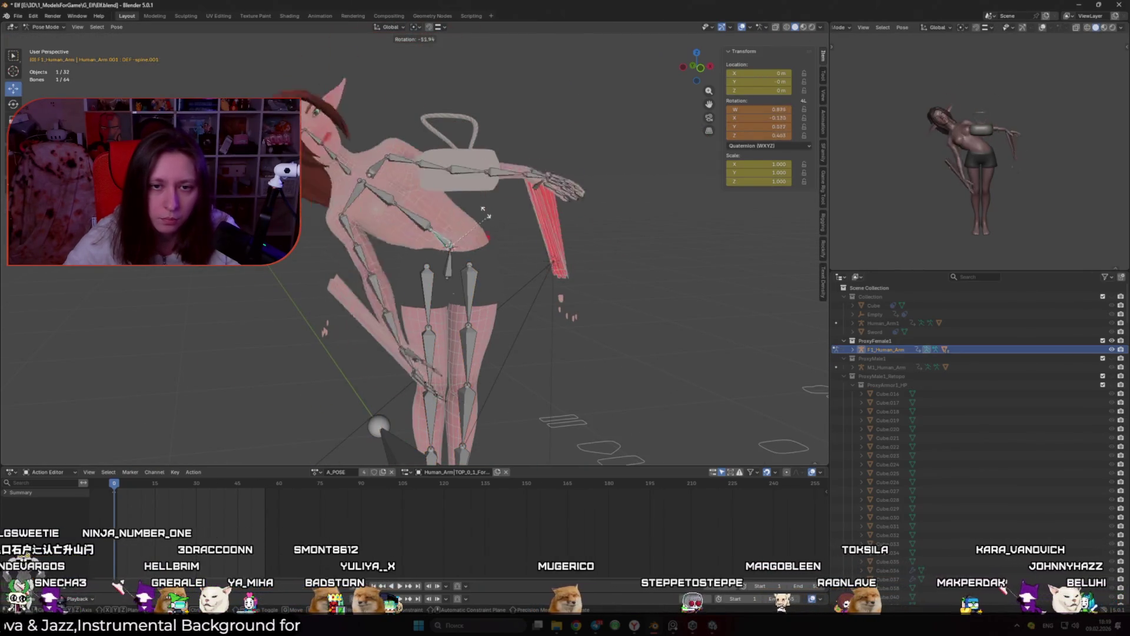
key("Escape")
key("r")
key("Escape")
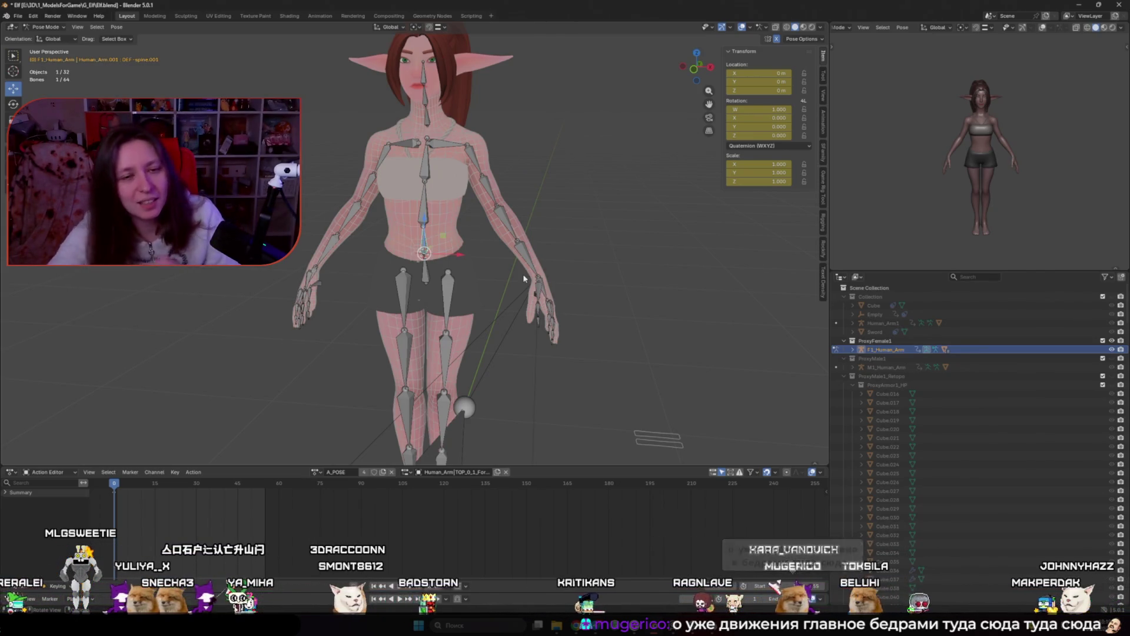
In Edit Mode, snap spine.003's tail onto the 3D cursor at height 1.452 m, meeting spine.004
key("Tab")
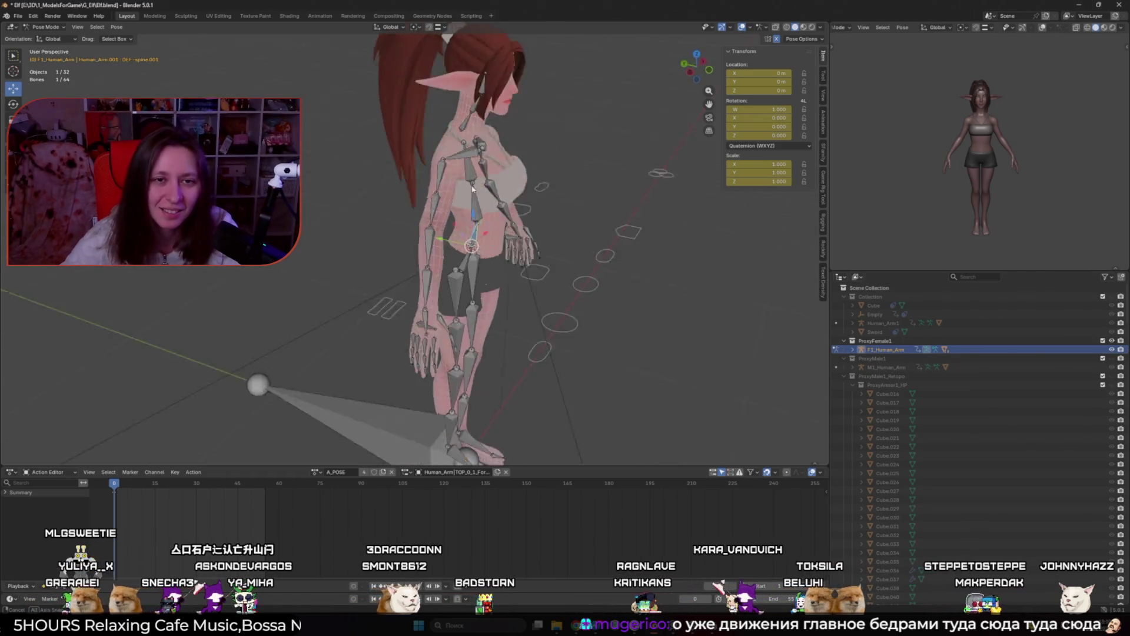
scroll(432, 187, "up", 3)
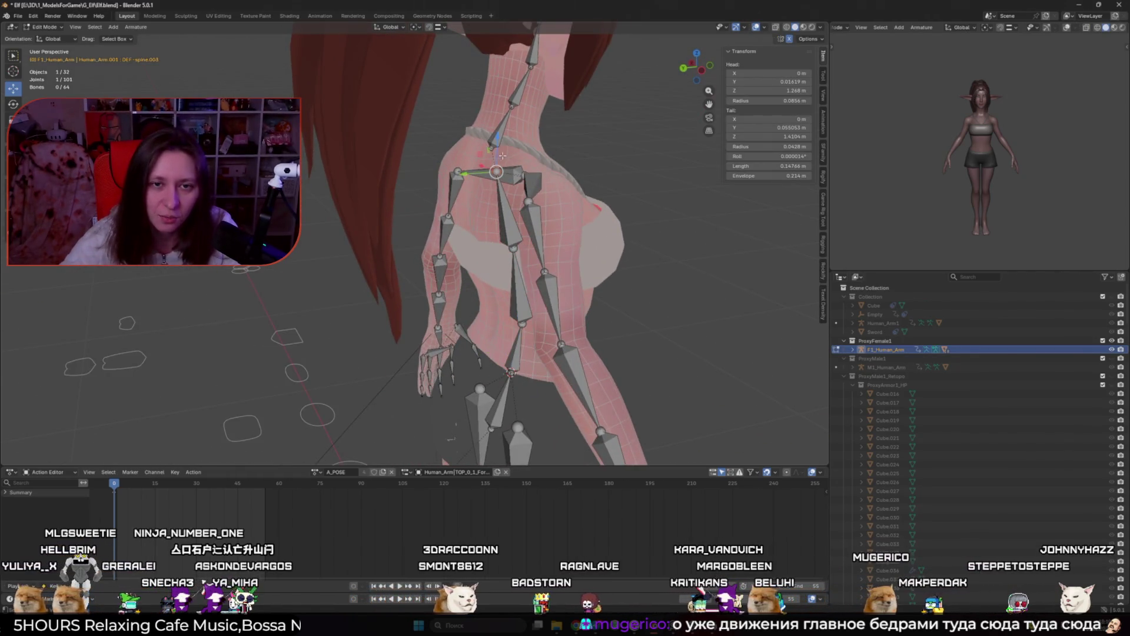
left_click(422, 236)
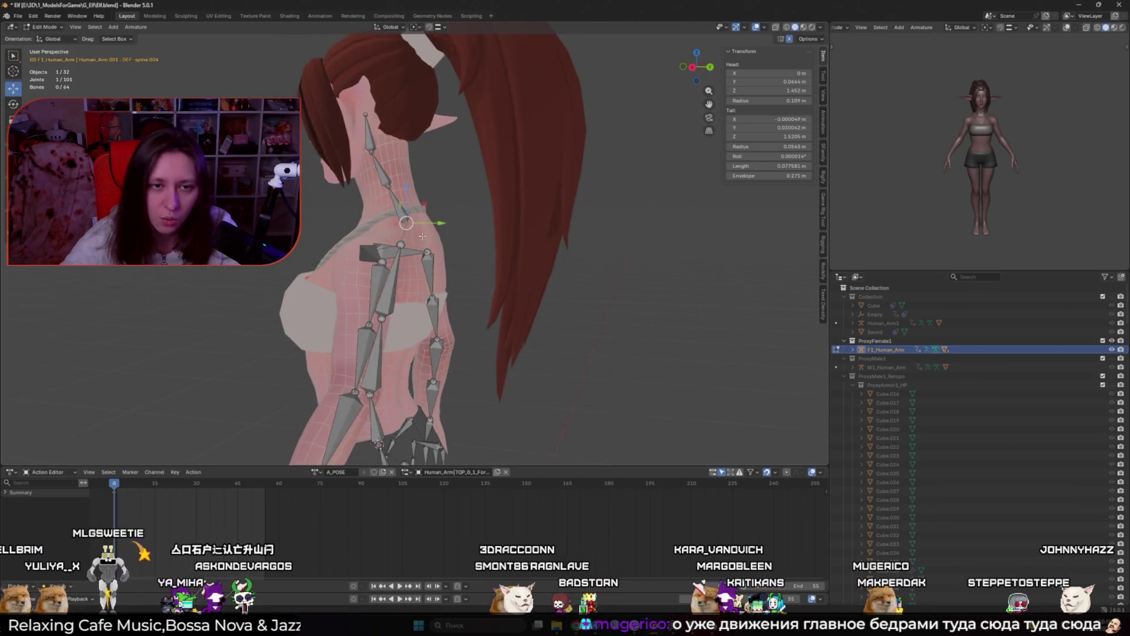
key("shift+s")
left_click(394, 238)
key("ctrl+z")
key("shift+s")
key("Escape")
key("shift+s")
left_click(420, 303)
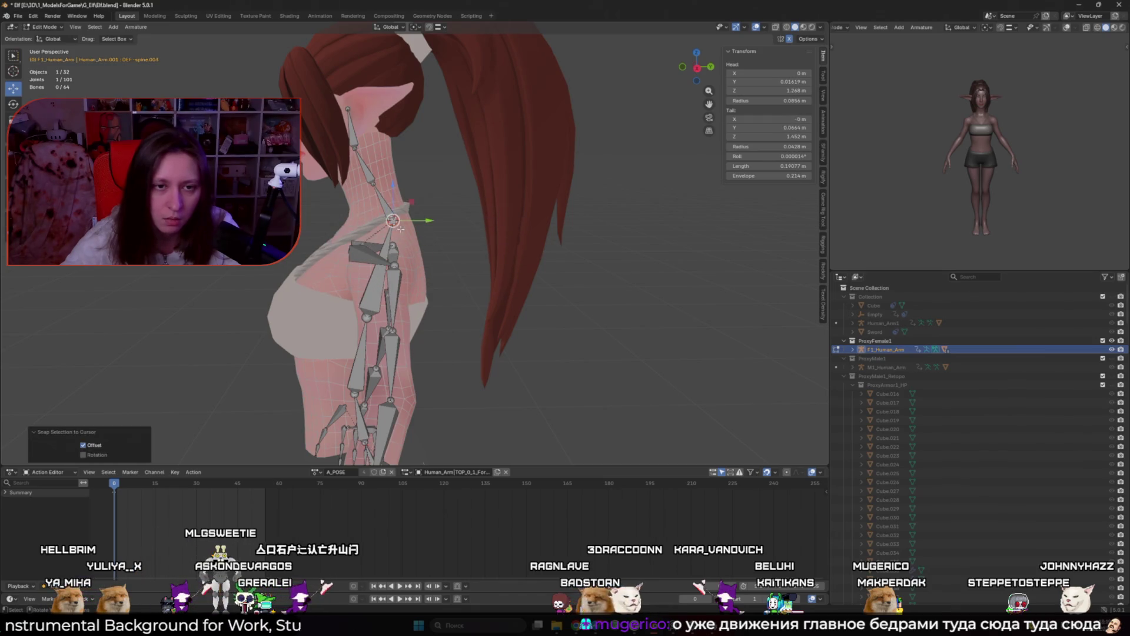
key("ctrl+z")
Orbit behind the rig to an angled view of the feet and select the root bone
mouse_move(467, 241)
left_mouse_down()
mouse_move(707, 242)
mouse_move(529, 223)
left_mouse_up()
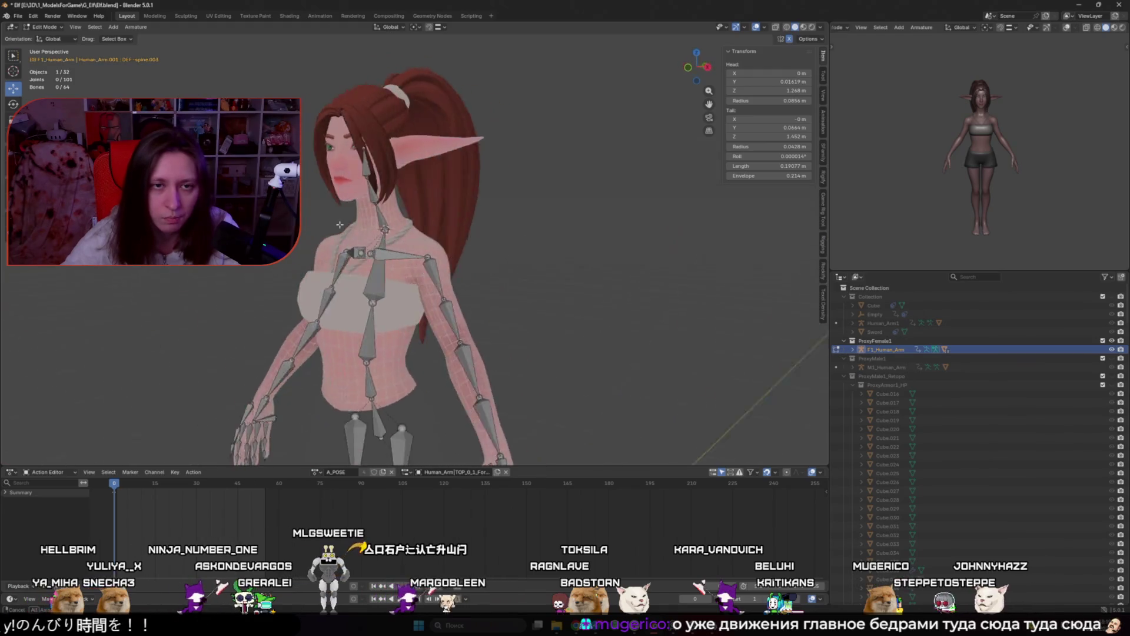
scroll(529, 223, "down", 3)
scroll(487, 185, "up", 5)
left_click_drag(487, 185, 452, 218)
left_click(499, 272)
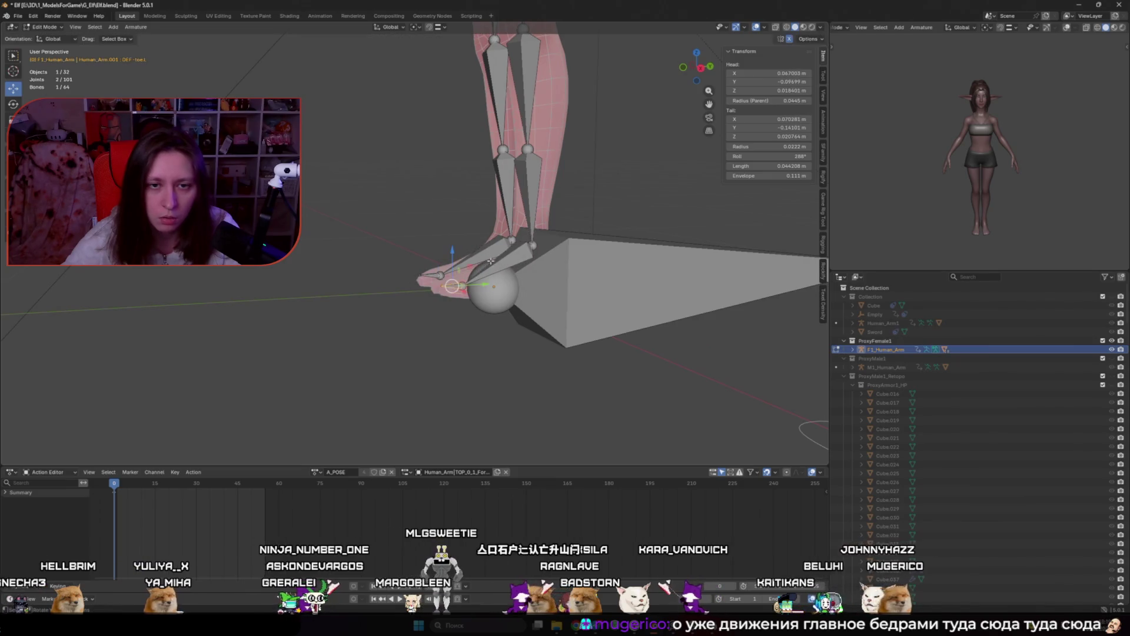
Select the left foot, shin and thigh bones in turn, leaving them unmoved
left_click(489, 272)
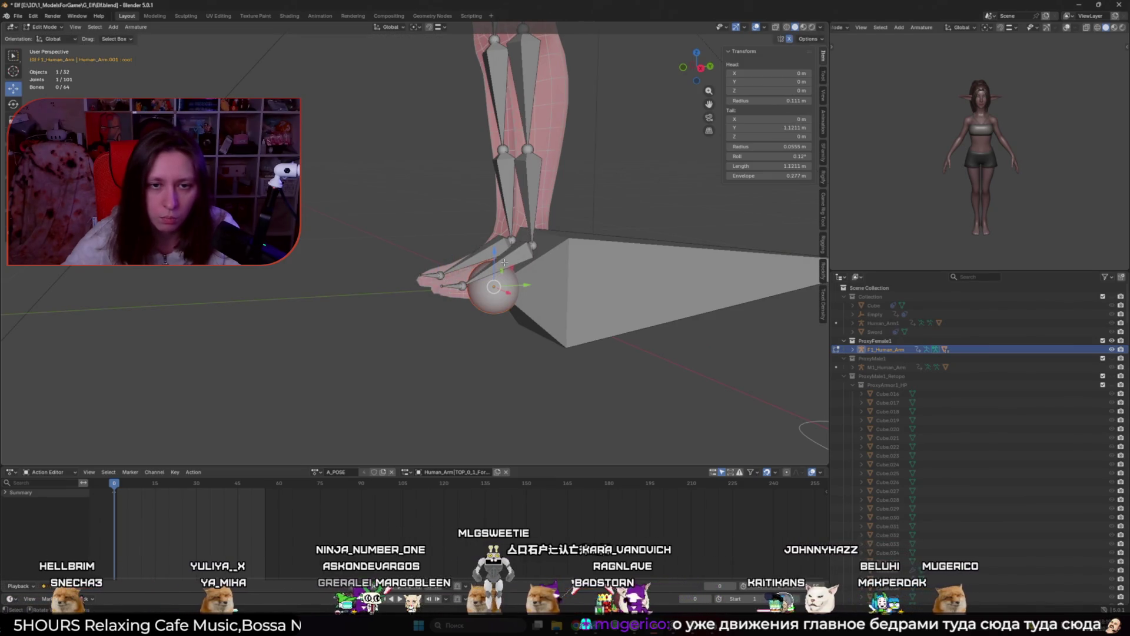
key("g")
right_click(481, 287)
left_click(518, 211)
scroll(488, 209, "up", 3)
key("bracketleft")
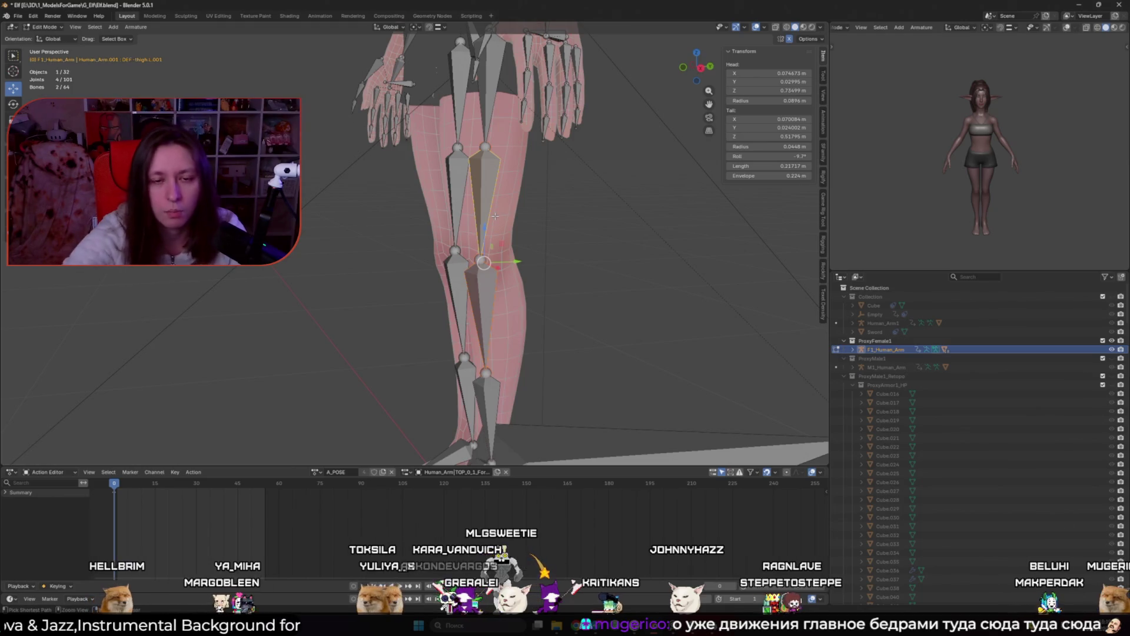
left_click(494, 217, "alt")
left_click(490, 229)
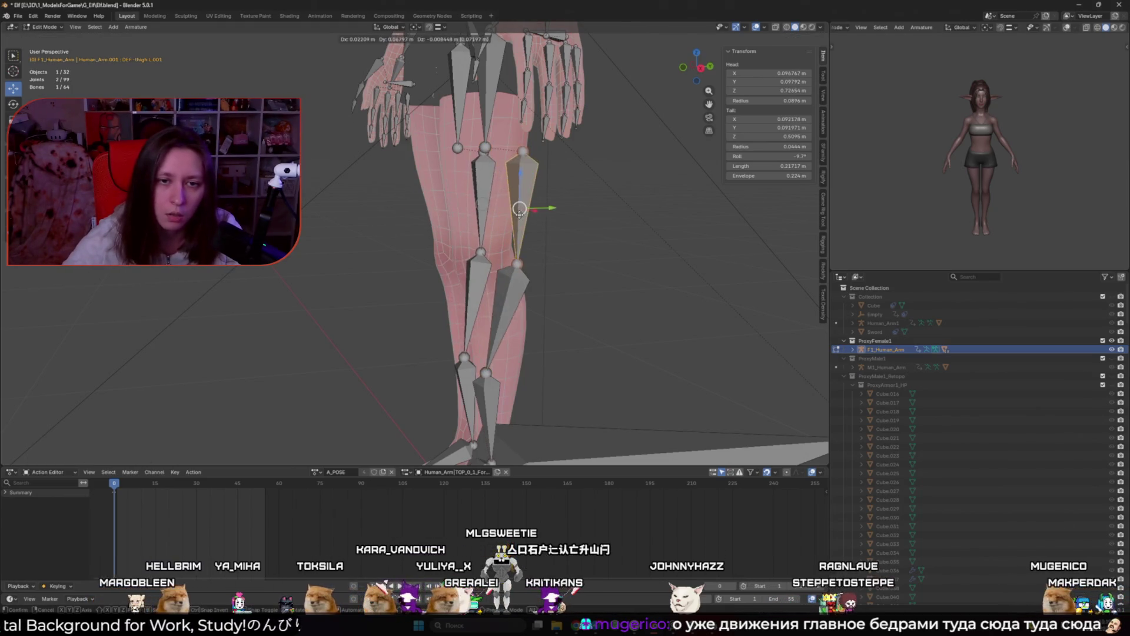
Try connecting the left thigh to the hip and lower spine bones, then undo it
left_click(486, 118, "shift")
key("ctrl+p")
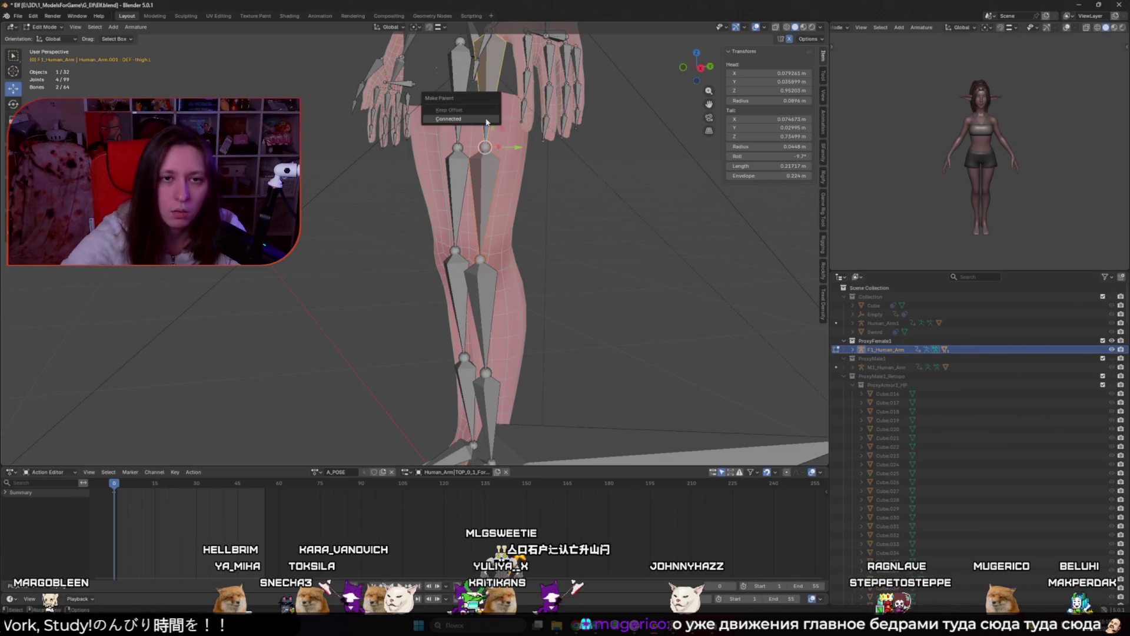
left_click(484, 118)
scroll(528, 299, "down", 3)
key("ctrl+z")
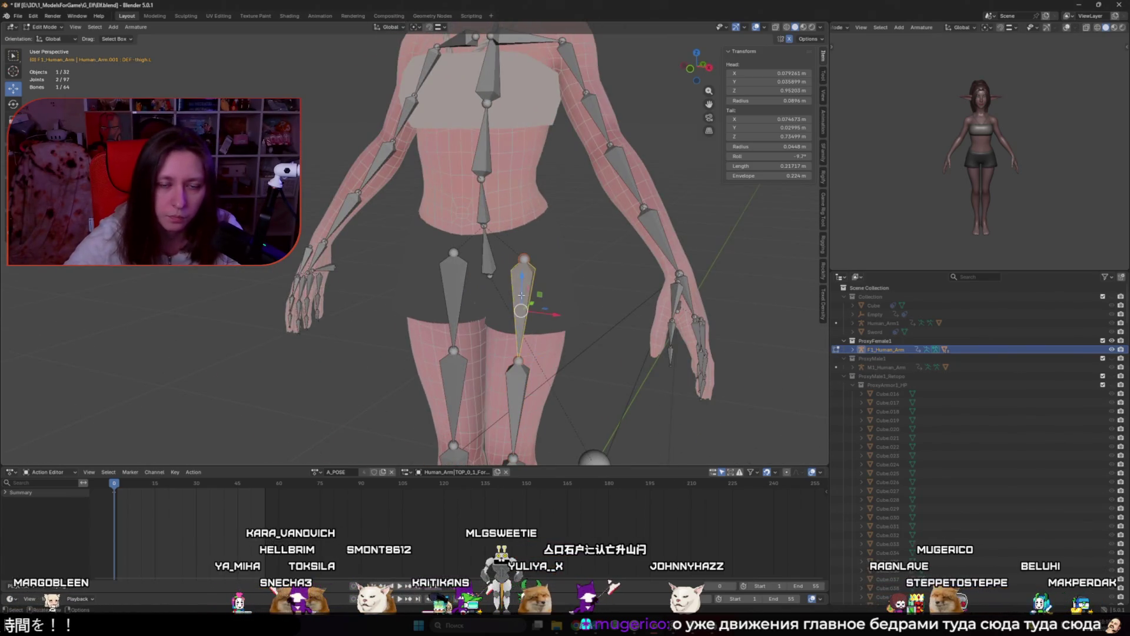
key("ctrl+p")
left_click(484, 263)
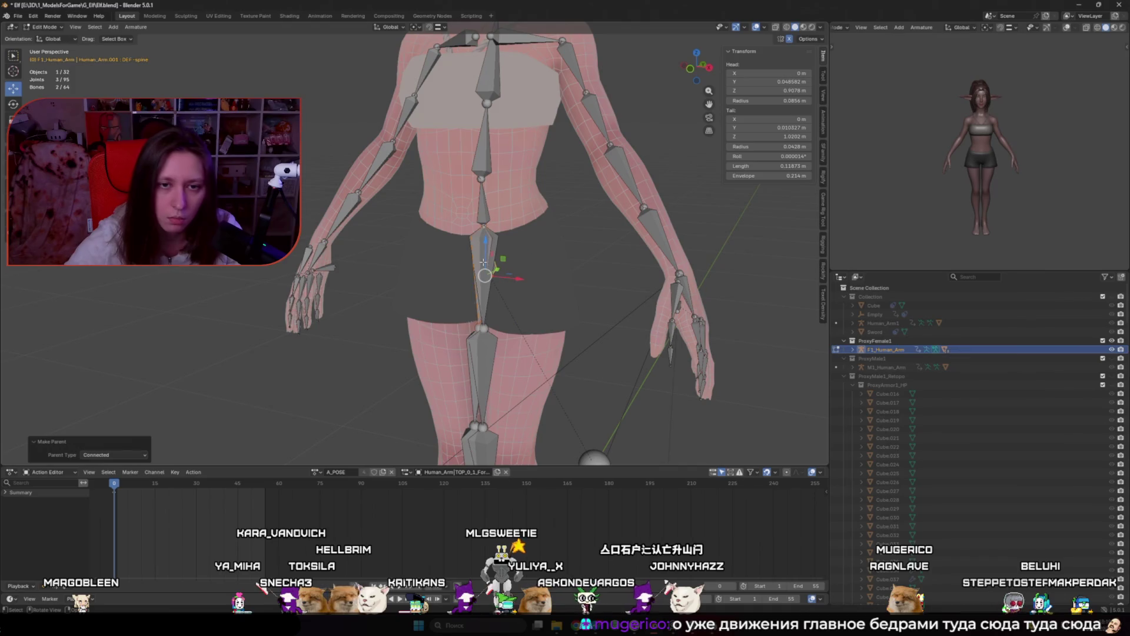
key("ctrl+p")
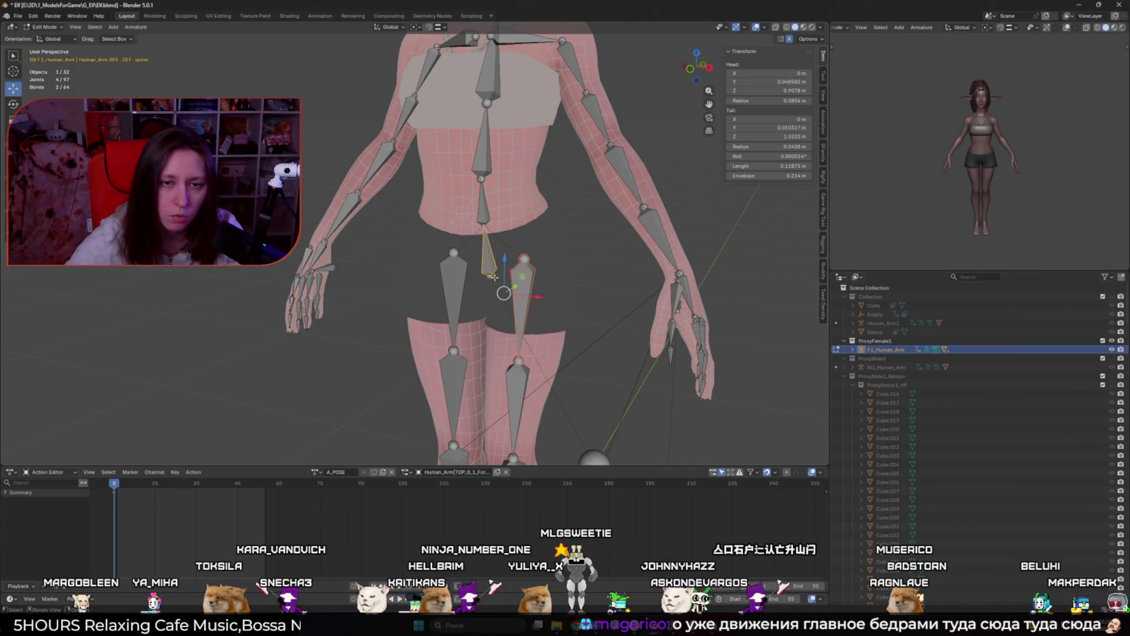
scroll(411, 279, "down", 5)
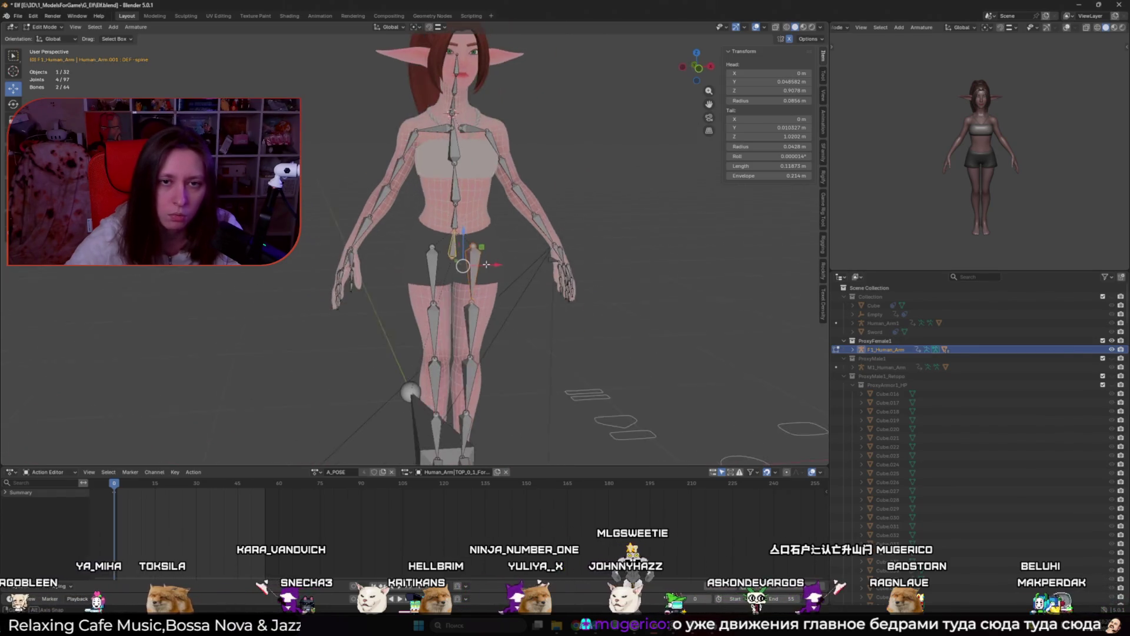
scroll(419, 226, "up", 5)
Connect the head bone to the upper neck bone as a connected parent
left_click(414, 236)
key("ctrl+p")
left_click(414, 238)
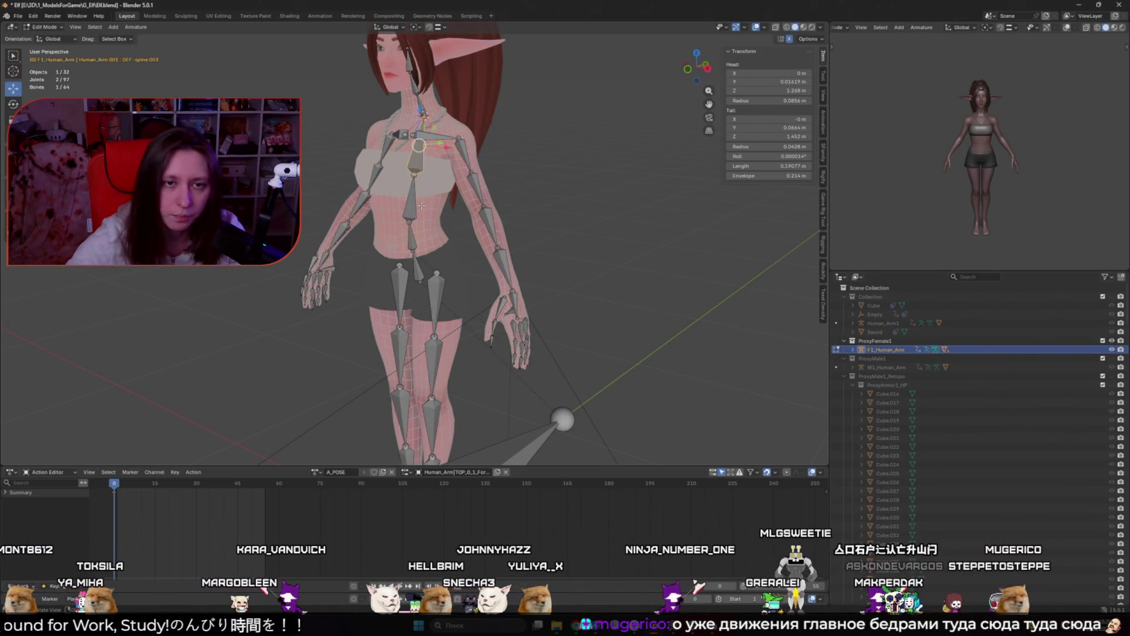
left_click(436, 140)
left_click(436, 141)
key("ctrl+p")
left_click(437, 142)
Connect the neck to the chest bone, and the chest to the lower spine bone
left_click(439, 160, "shift")
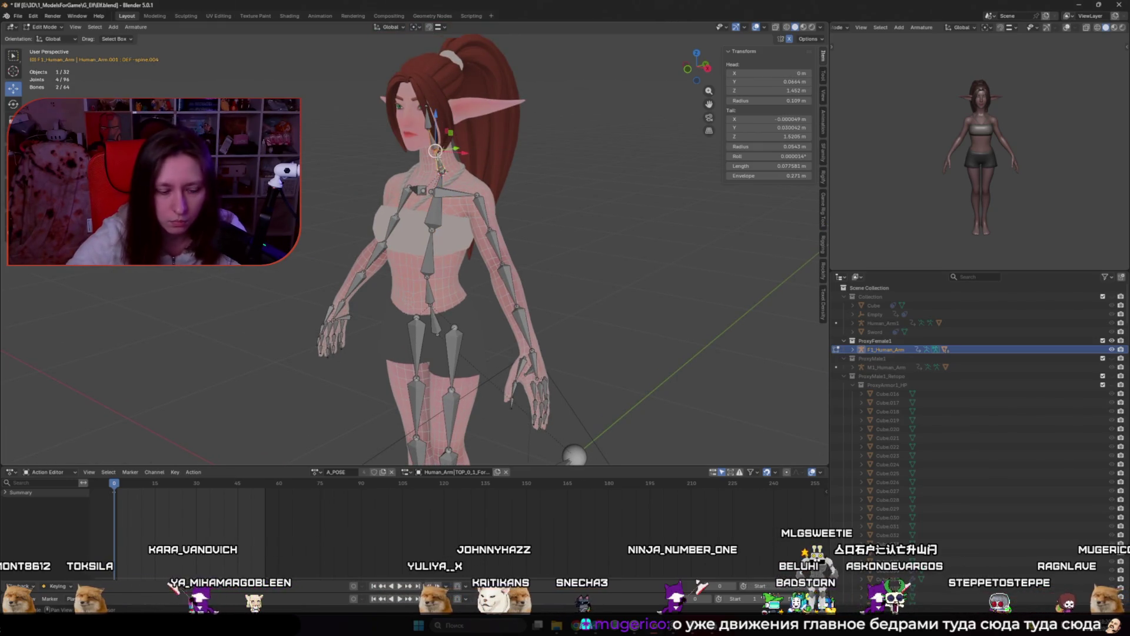
scroll(439, 160, "up", 2)
key("ctrl+p")
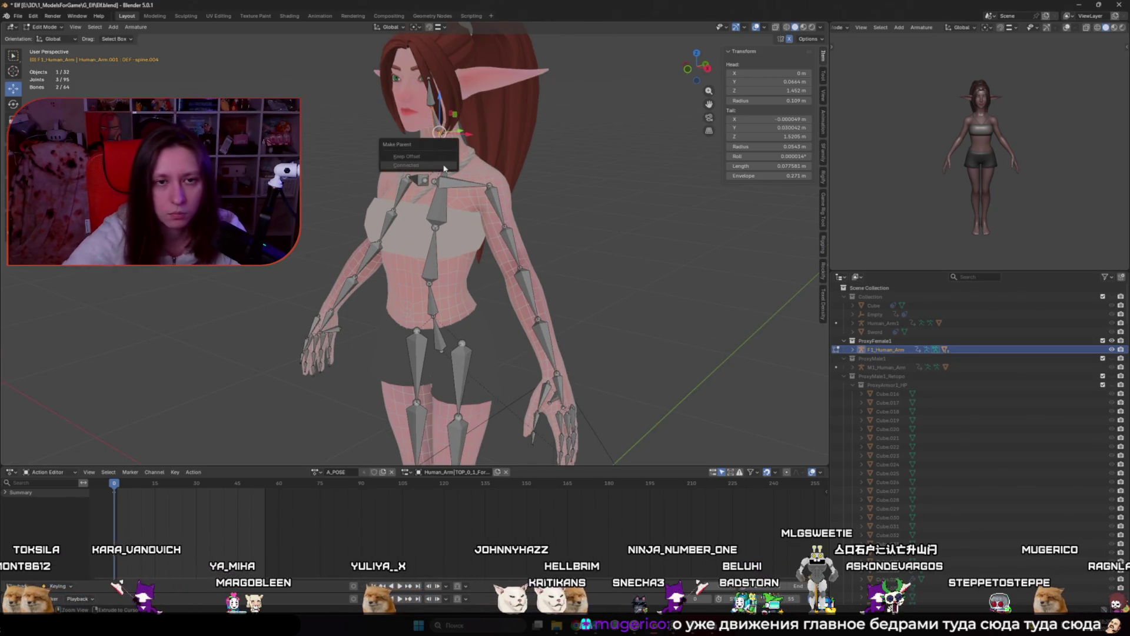
left_click(438, 209)
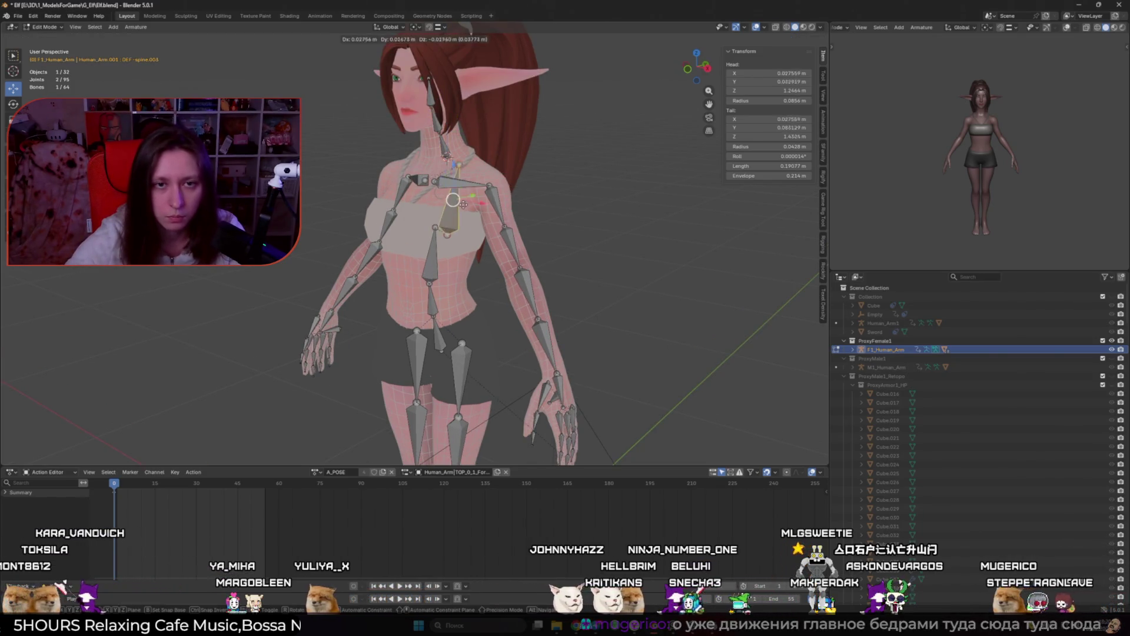
key("ctrl+p")
left_click(448, 168)
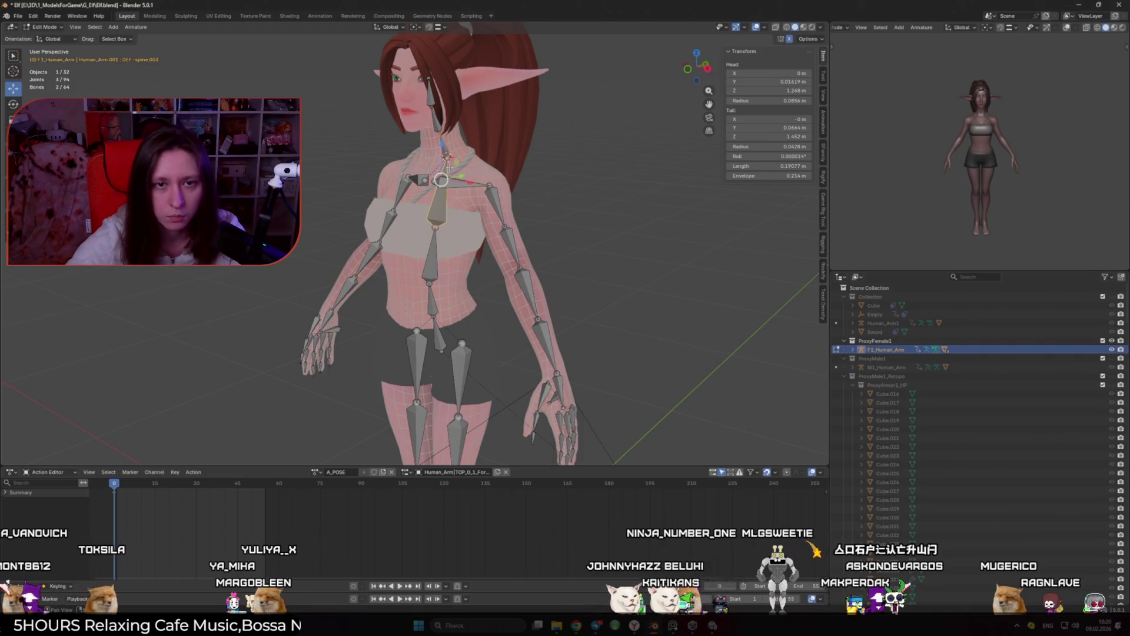
left_click(441, 206)
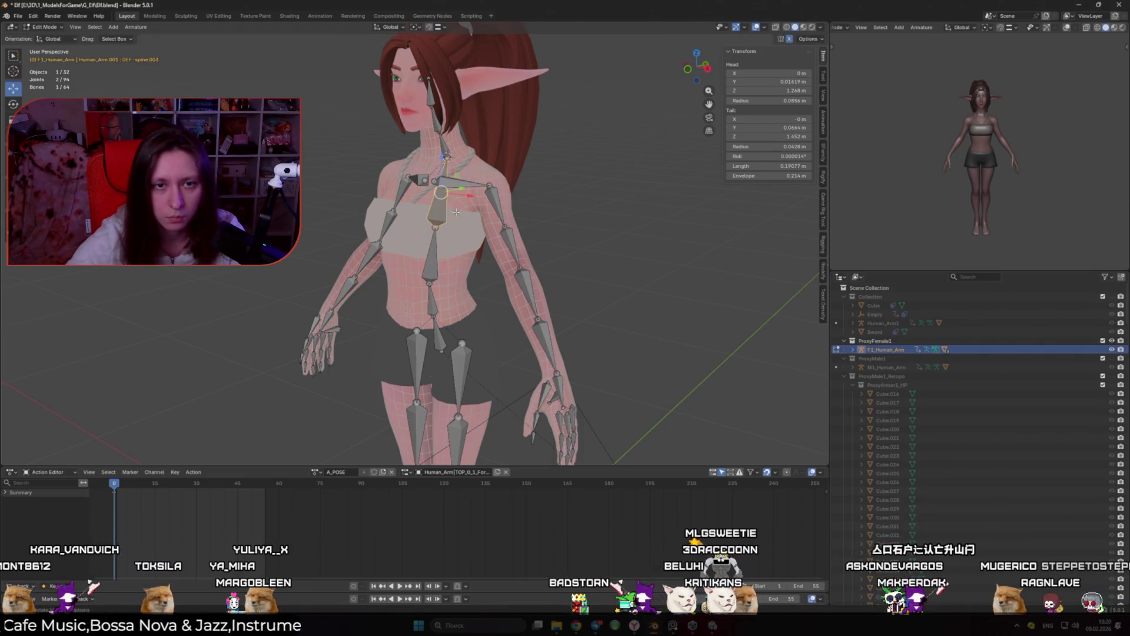
key("ctrl+p")
left_click(434, 259)
left_click(439, 310, "shift")
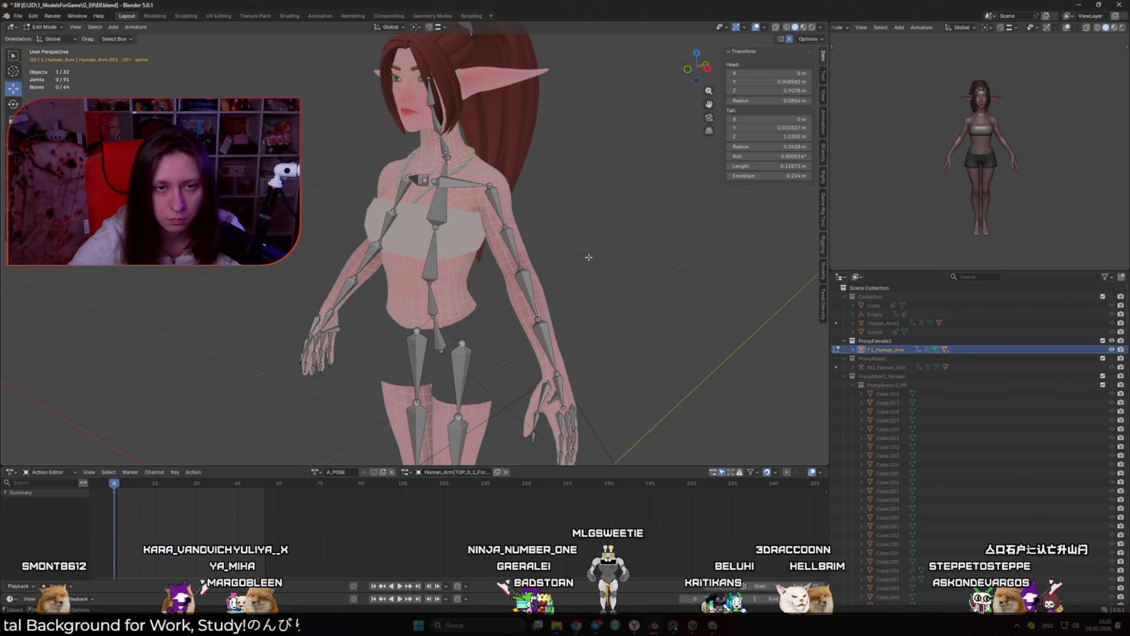
Reposition the left upper-arm bone and connect the hand bone to the forearm
left_click(501, 208)
key("g")
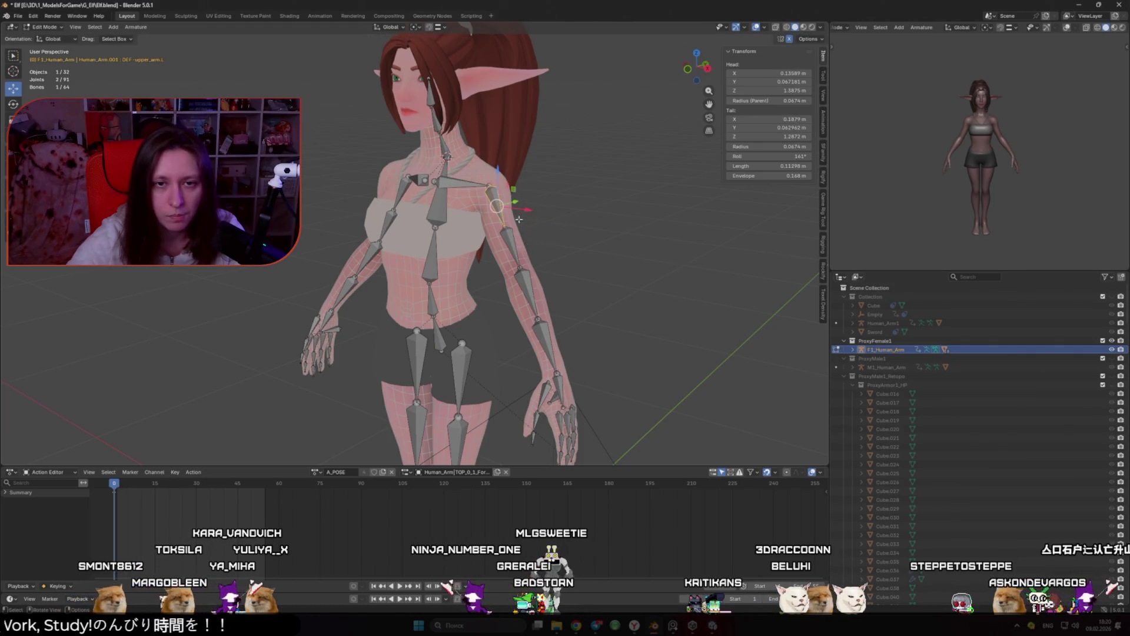
left_click(532, 276)
left_click(547, 346)
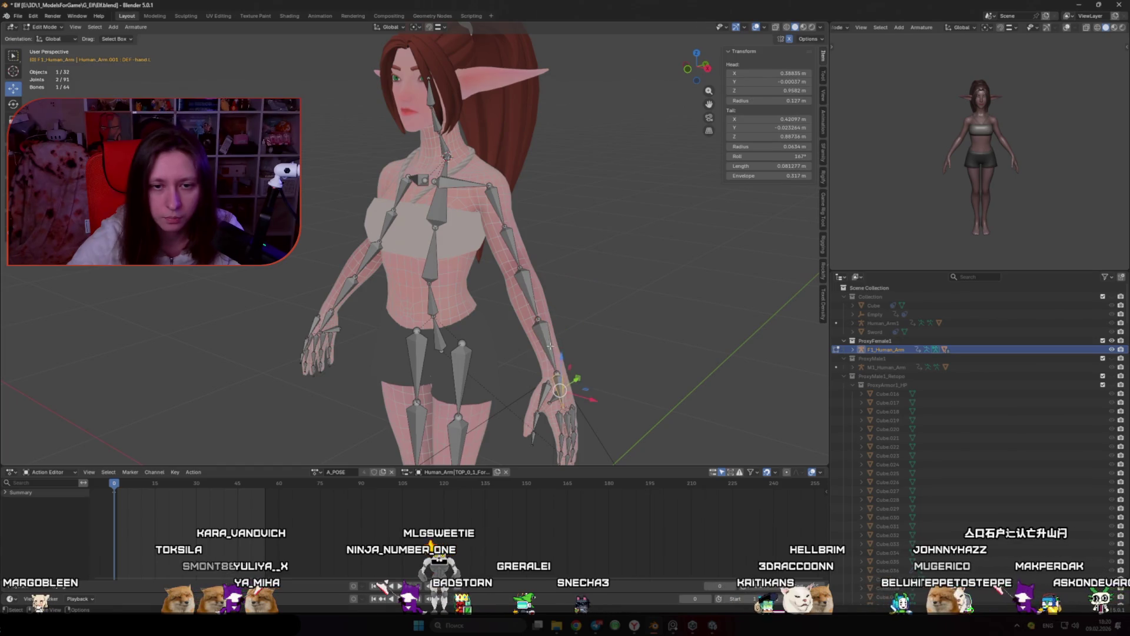
key("ctrl+p")
left_click(549, 343)
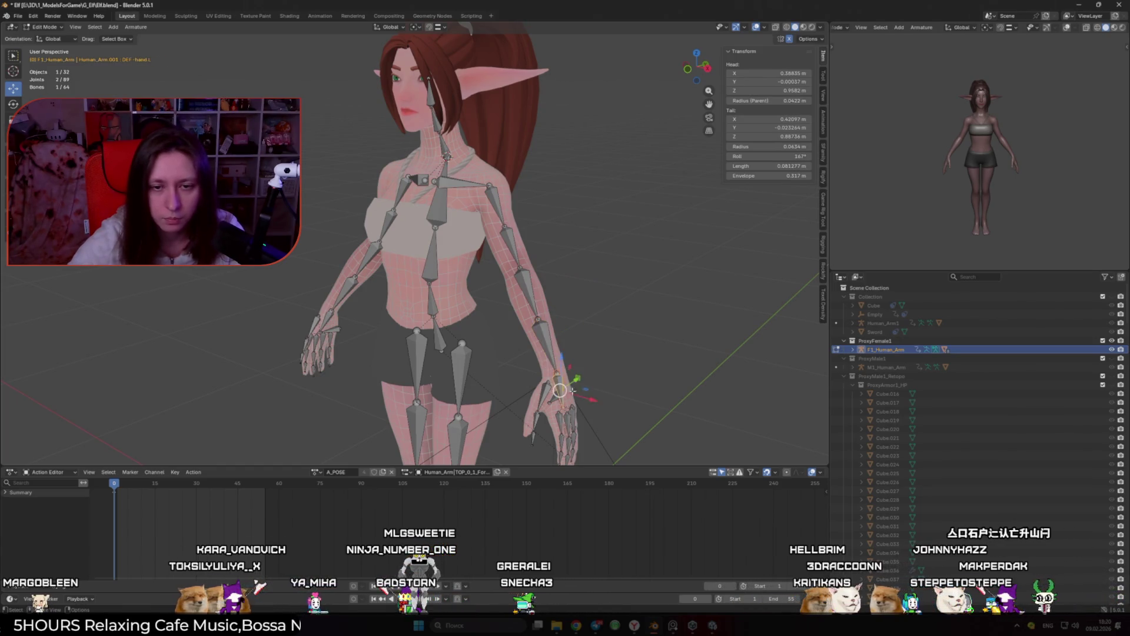
key("KP_Decimal")
left_click(476, 227)
Reposition the index and middle finger joints and the index fingertip bone inside the hand
key("g")
left_click(478, 229)
left_click(503, 282)
key("g")
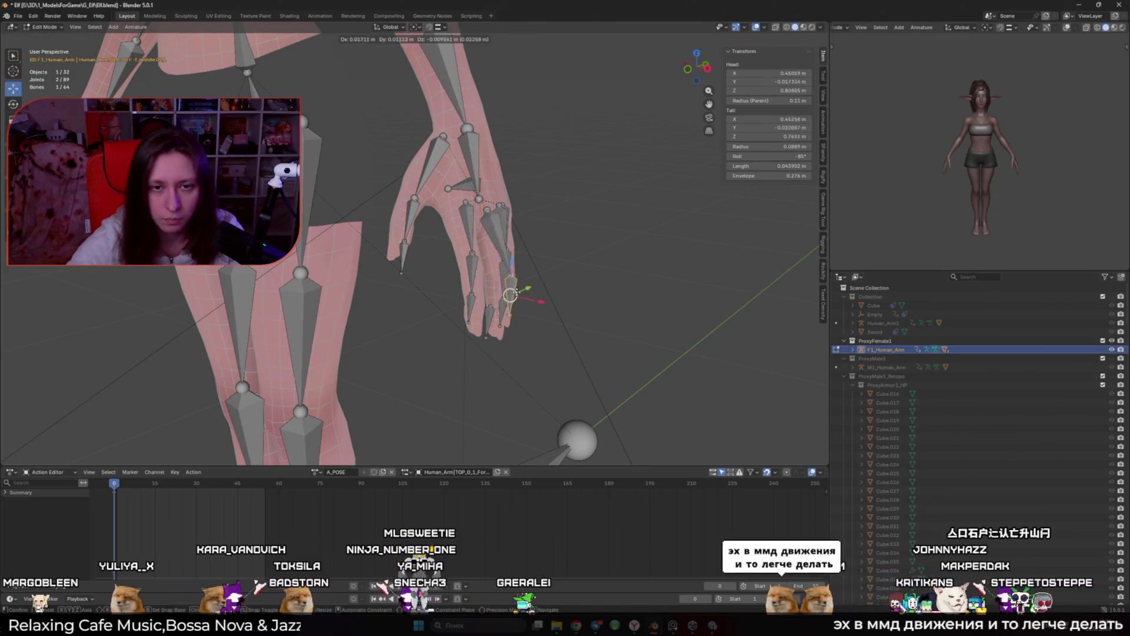
left_click(511, 283)
left_click(470, 307)
key("g")
left_click(483, 316)
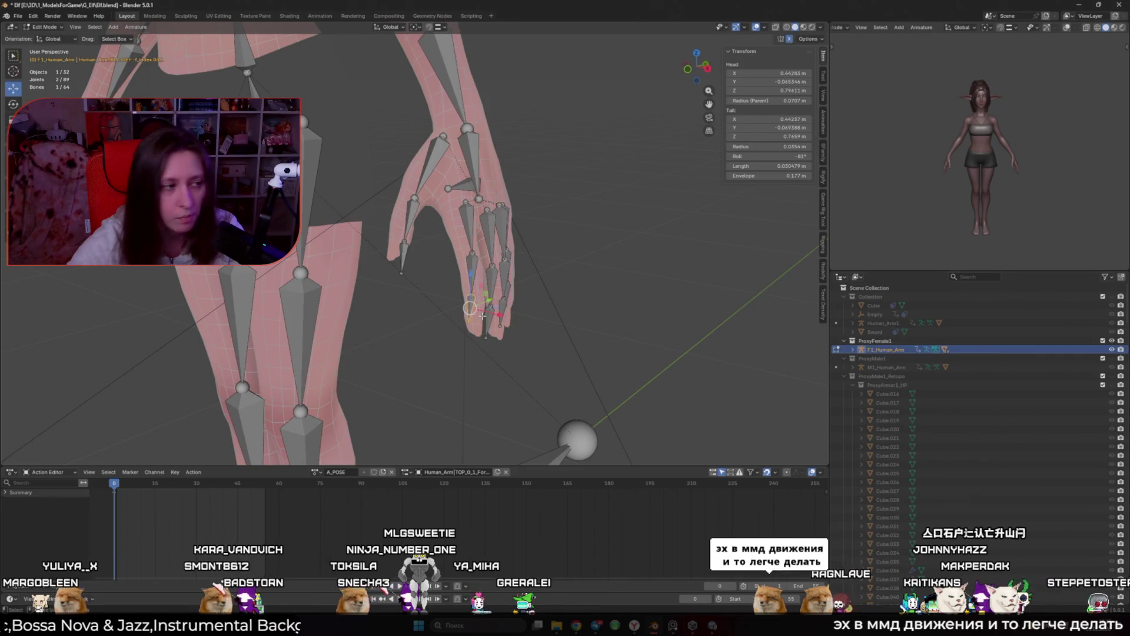
Move the pinky tip and middle pinky bones together into the hand
key("KP_4")
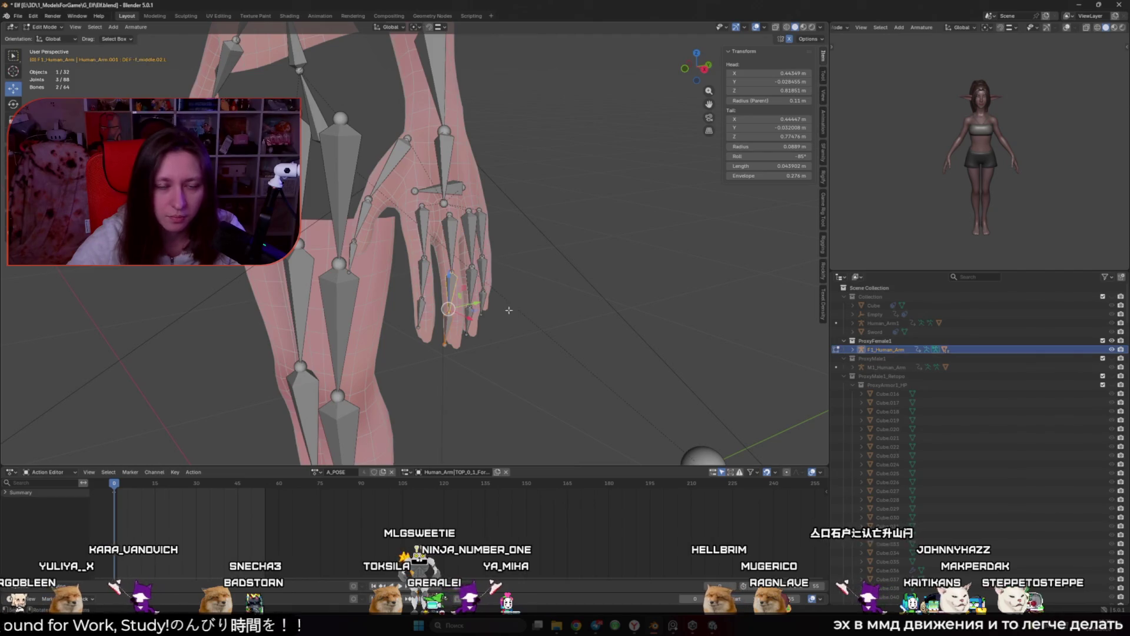
left_click(468, 319)
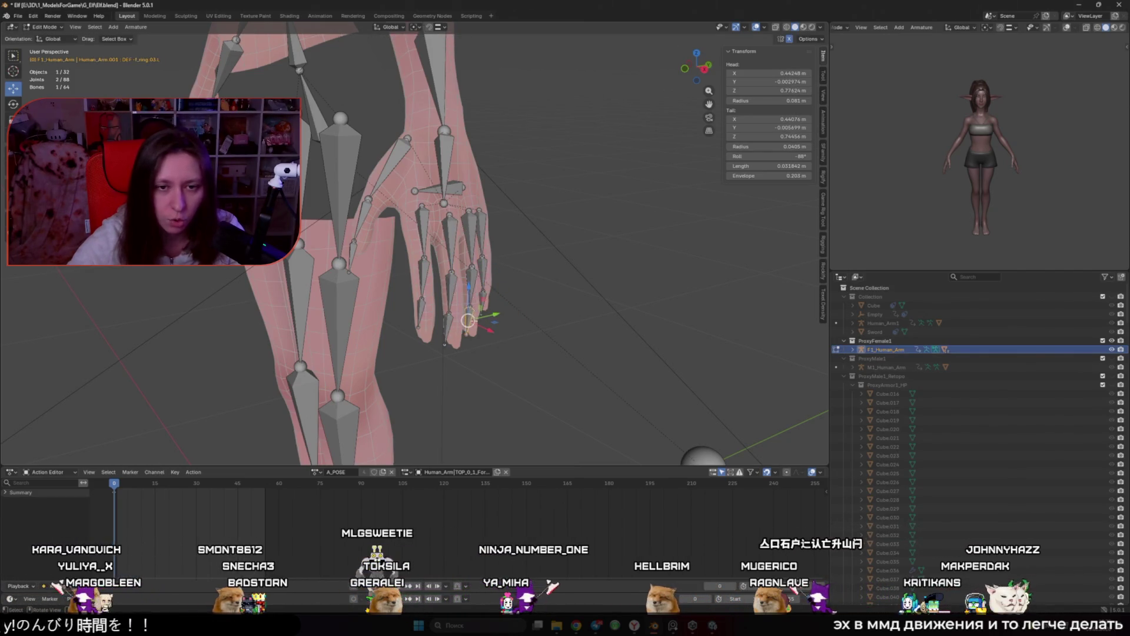
left_click(483, 275)
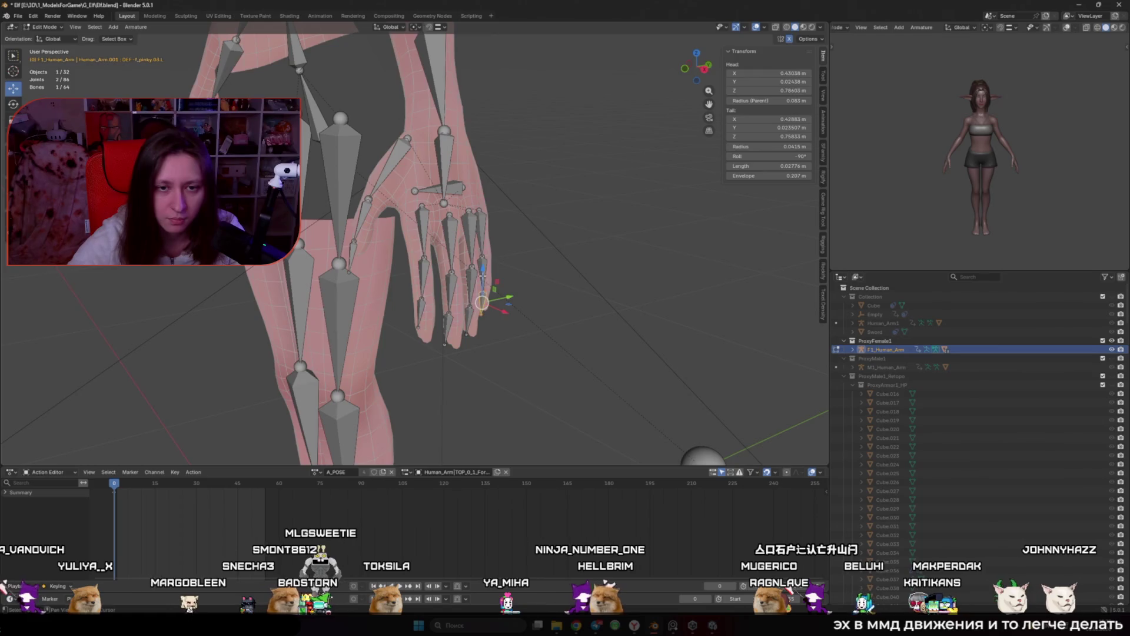
left_click(479, 277, "shift")
key("g")
left_click(493, 280)
left_click_drag(489, 243, 438, 269)
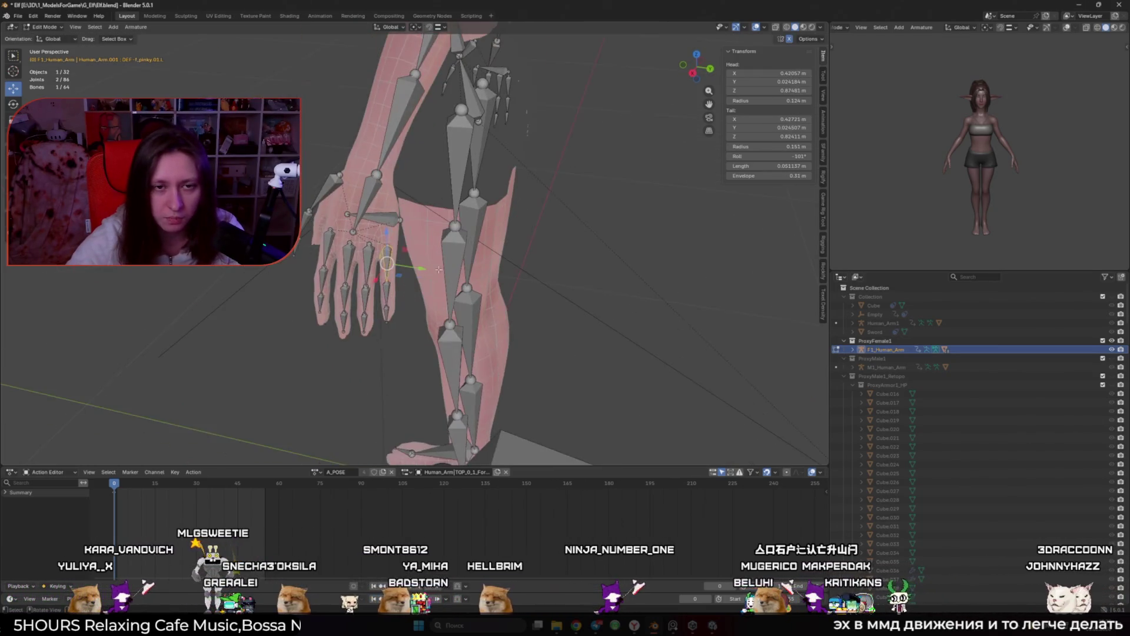
left_click_drag(387, 222, 420, 268)
scroll(420, 267, "down", 5)
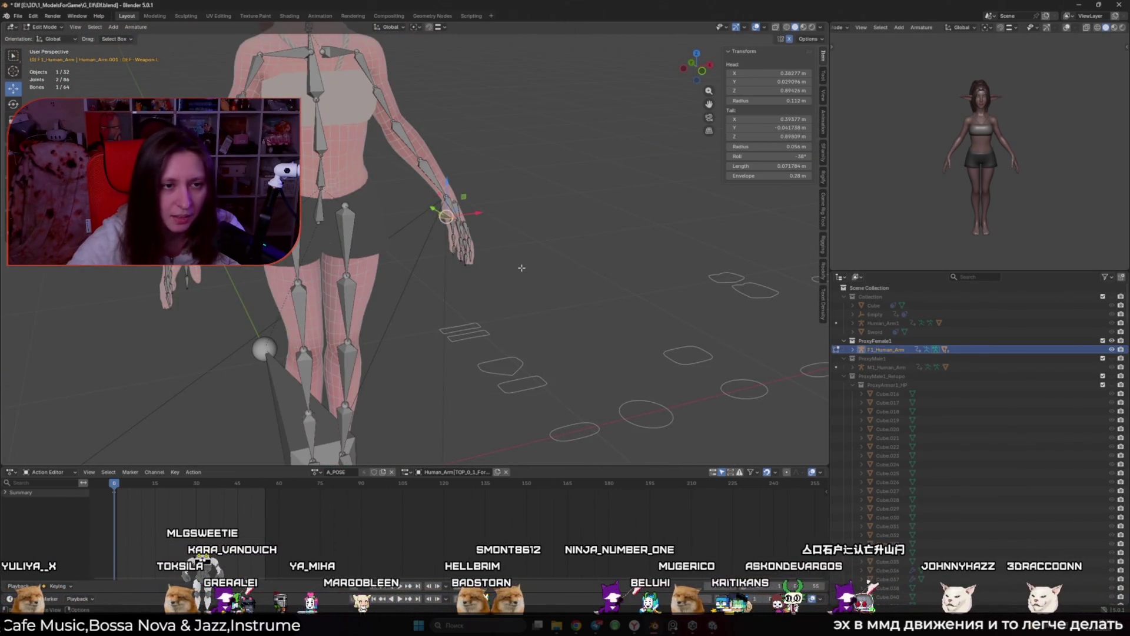
mouse_move(522, 268)
left_mouse_down()
mouse_move(506, 266)
mouse_move(505, 294)
left_mouse_up()
scroll(507, 265, "up", 4)
Move the thumb bone along X and rotate it about one axis to fit the hand
key("g")
key("y")
key("x")
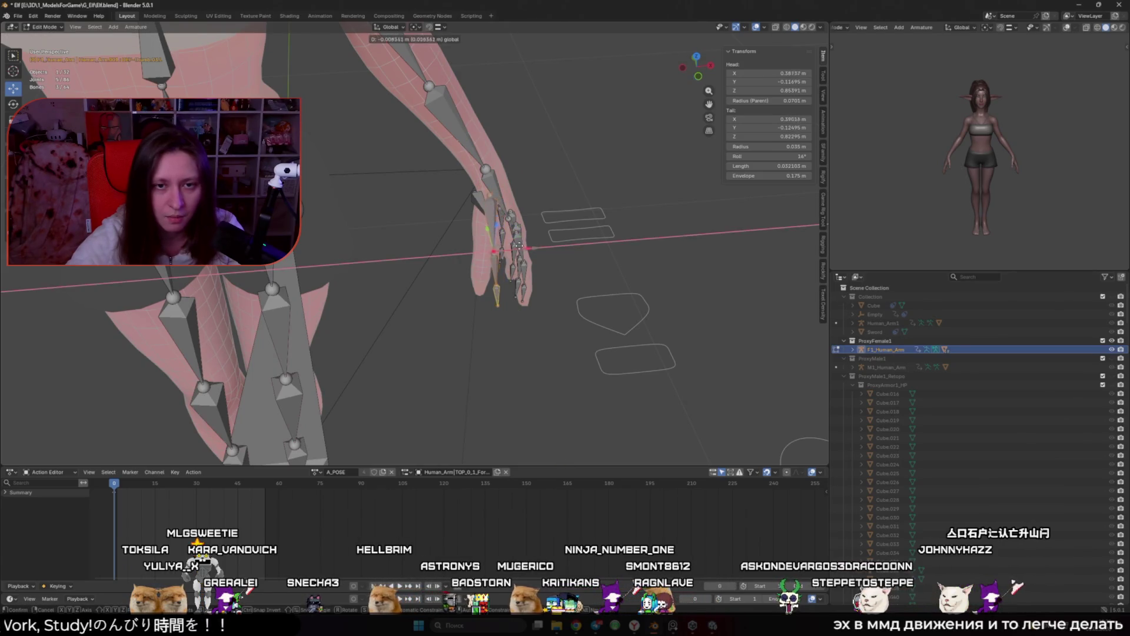
left_click(513, 250)
key("r")
key("y")
left_click(530, 257)
left_click_drag(529, 258, 471, 243)
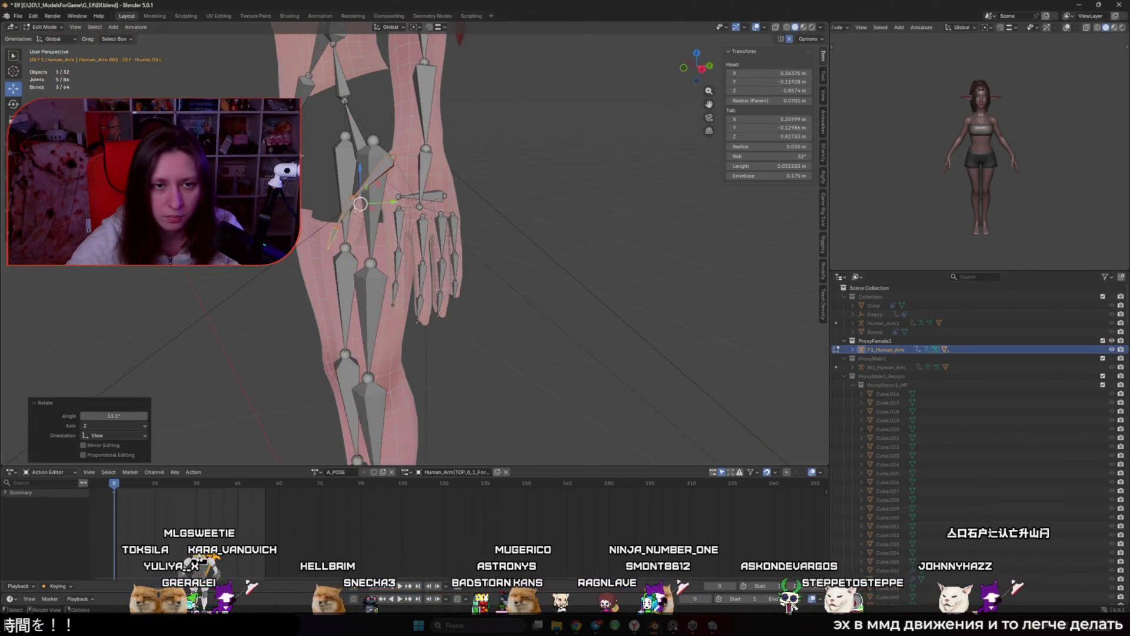
Reposition the thumb bone and scale it down to about 0.82
key("g")
left_click(471, 242)
key("s")
left_click(453, 227)
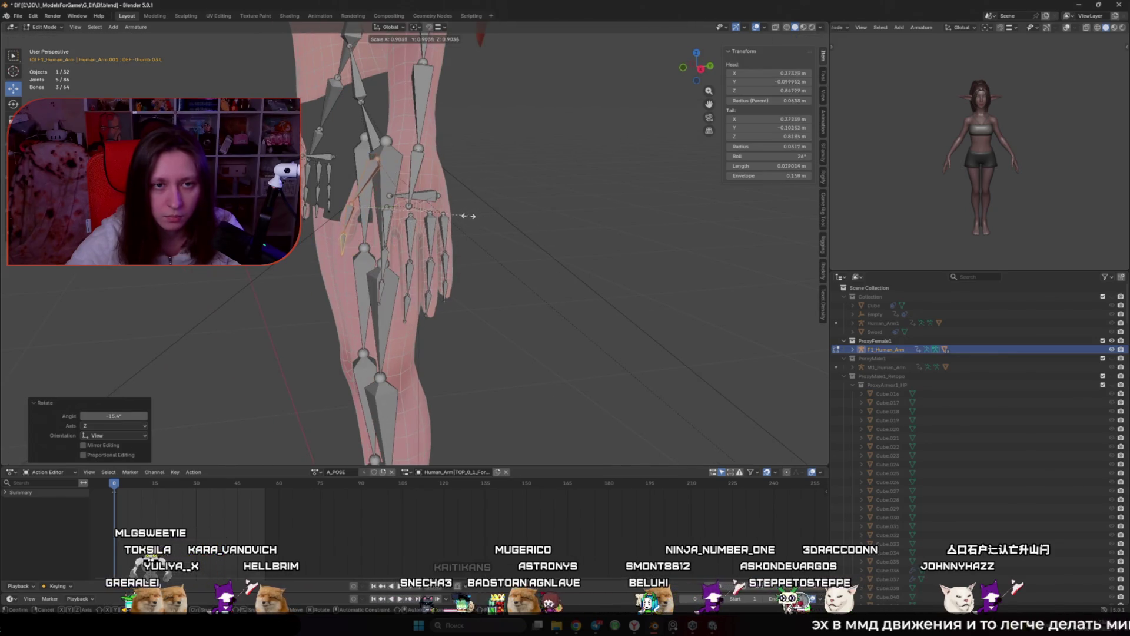
key("g")
left_click(365, 204)
scroll(471, 236, "down", 3)
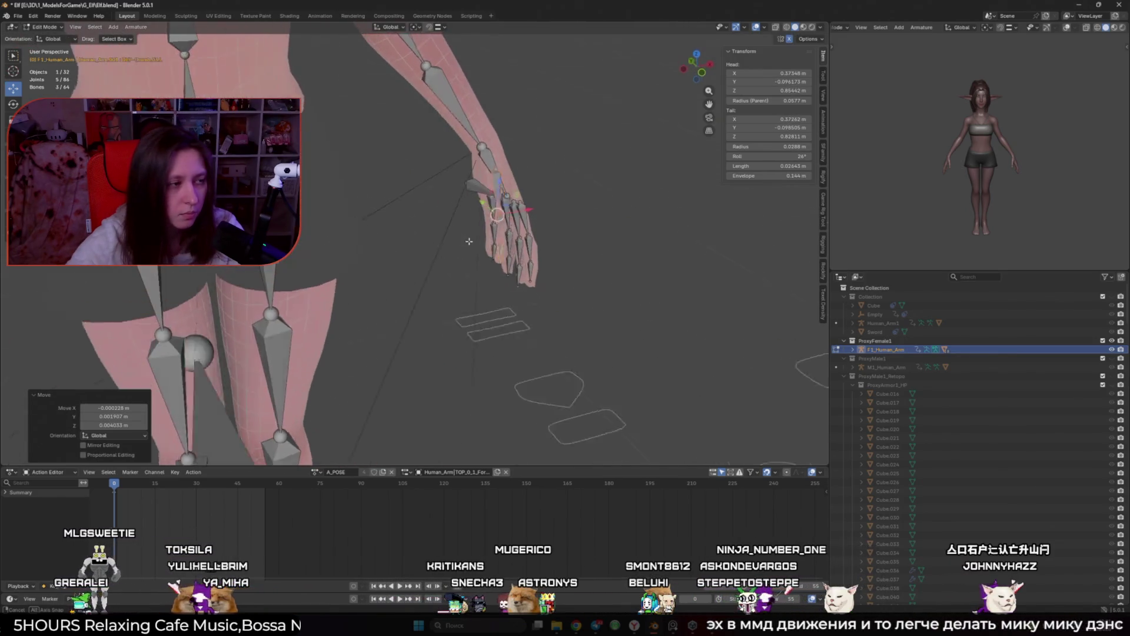
scroll(576, 260, "up", 2)
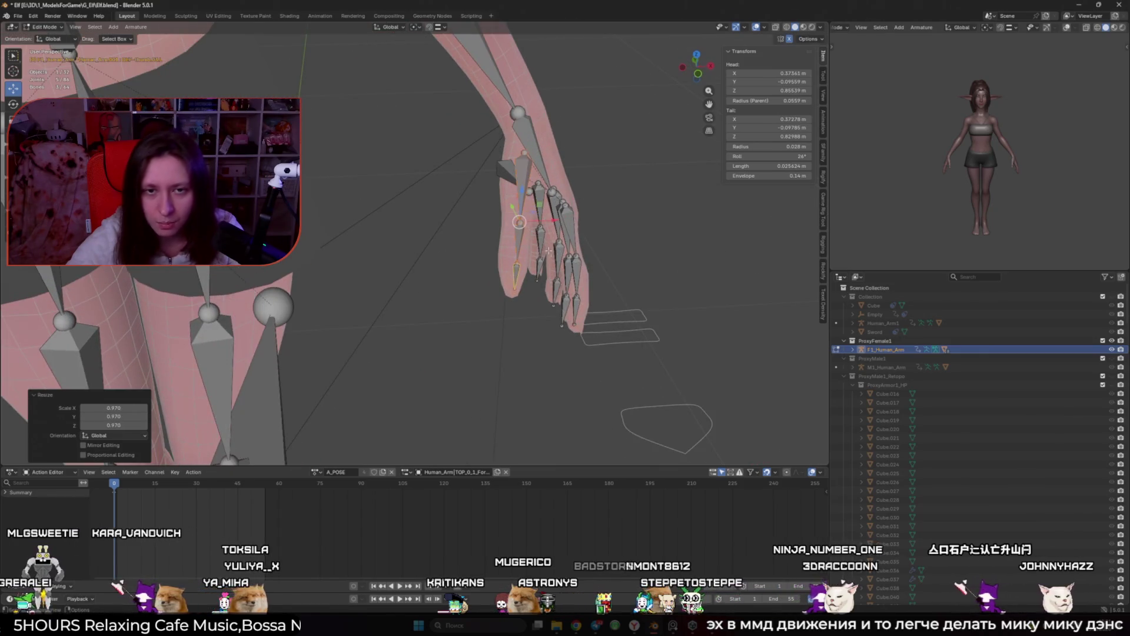
key("g")
key("Escape")
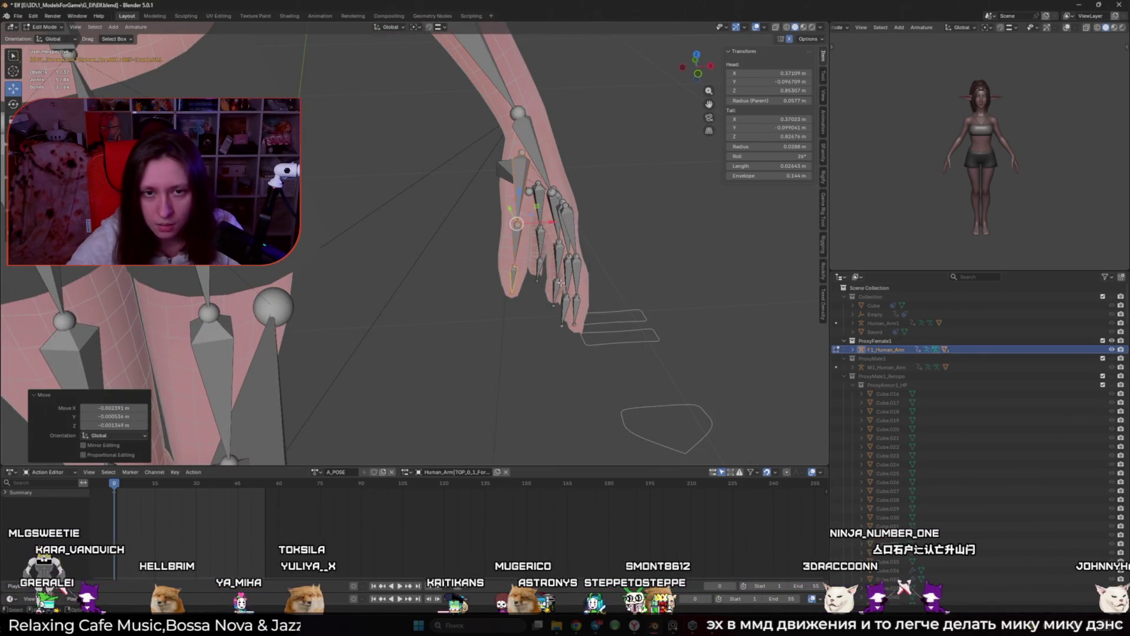
Switch the armature into Pose Mode with Ctrl+Tab
key("ctrl+Tab")
scroll(498, 269, "down", 4)
scroll(498, 264, "up", 1)
Test-rotate the thumb and left thigh bones, cancelling each bend to restore the pose
key("r")
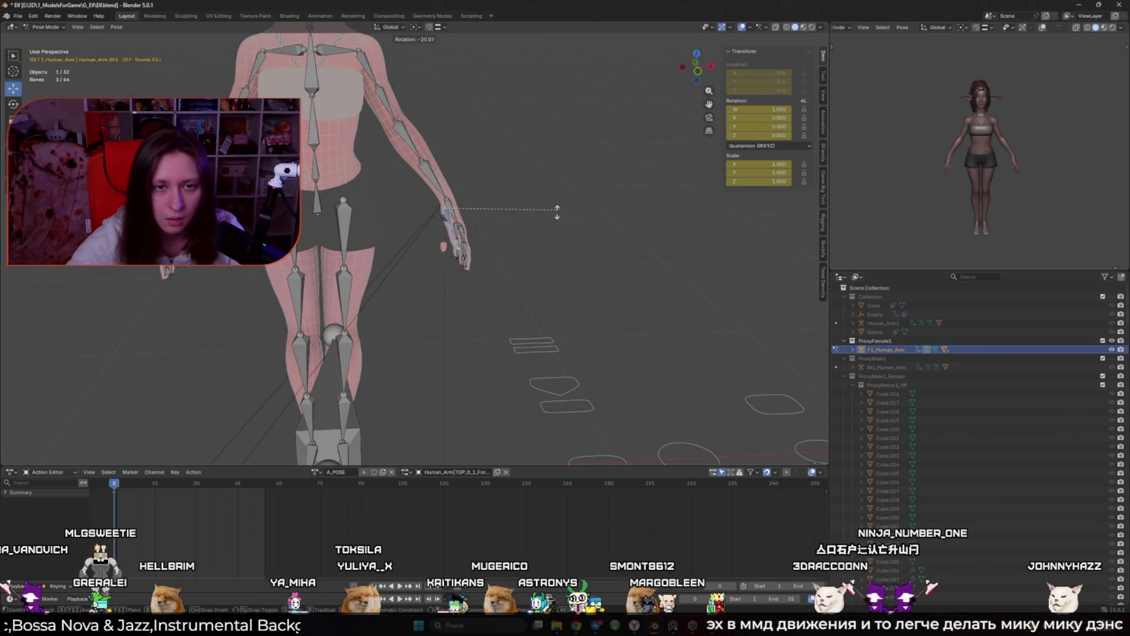
key("Escape")
scroll(464, 277, "down", 3)
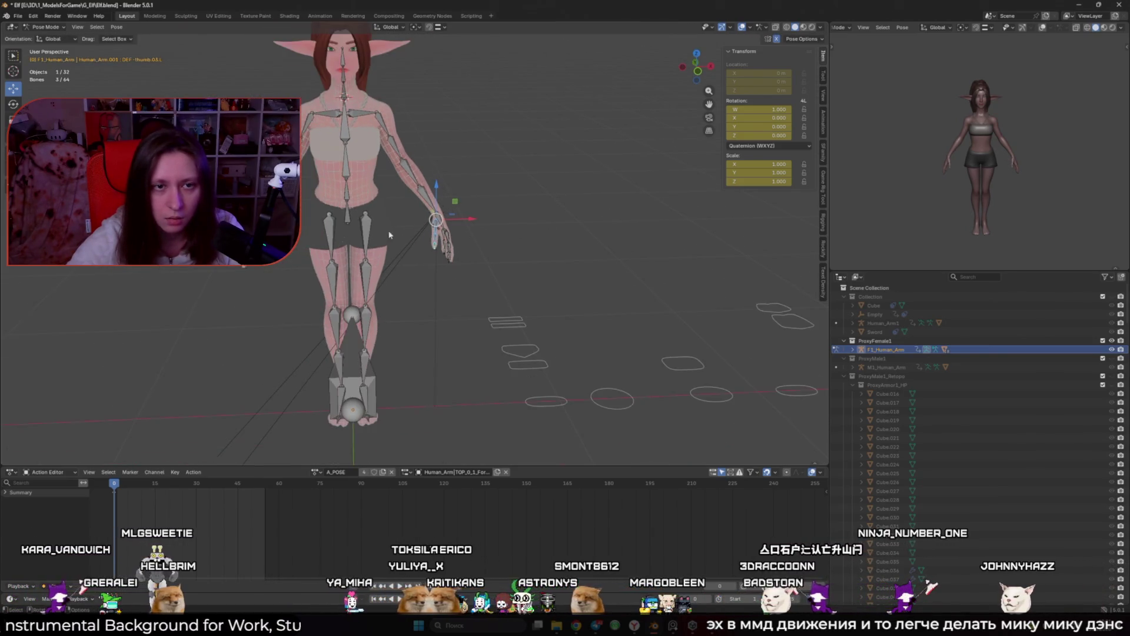
left_click(370, 247)
key("r")
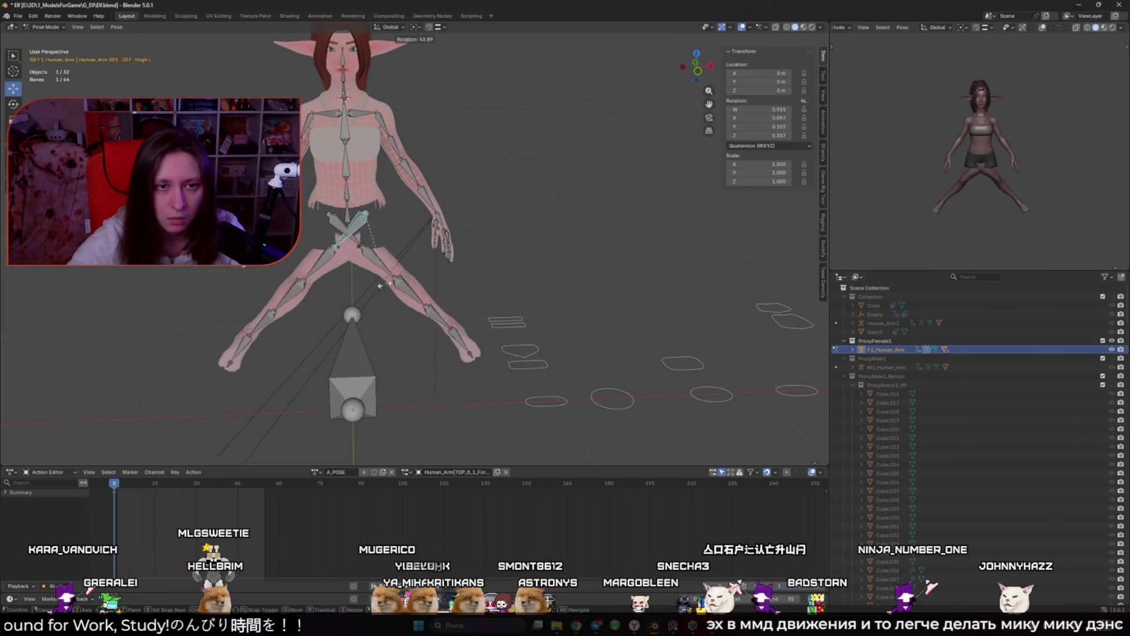
key("Escape")
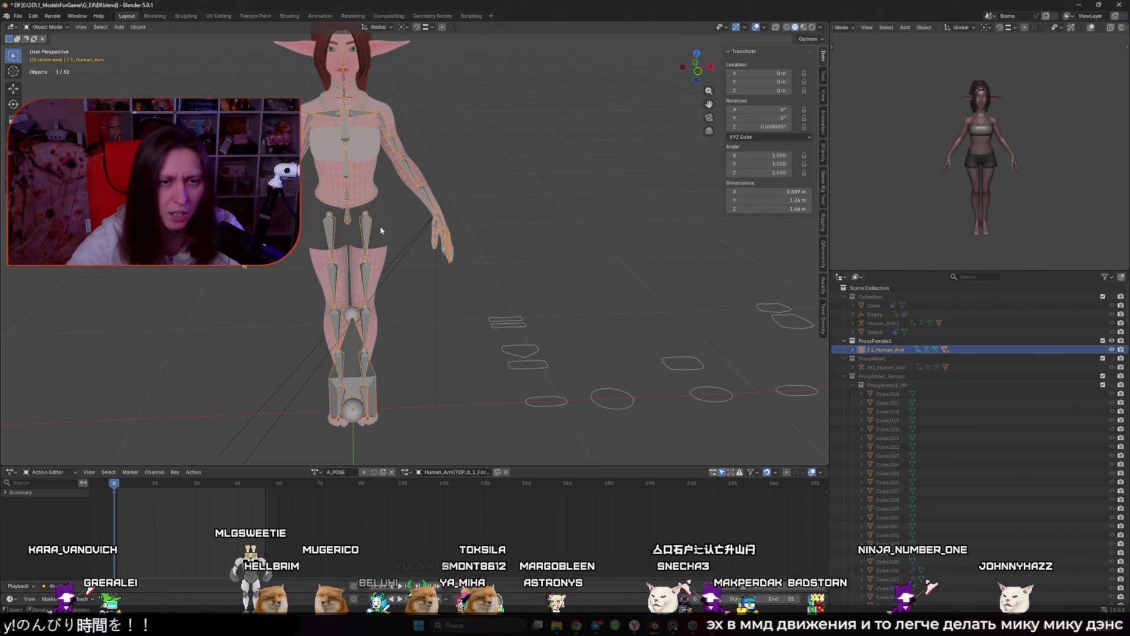
Inspect the modifiers on the underwear shorts and chest meshes
left_click(379, 225)
left_click(841, 277)
left_click(786, 312)
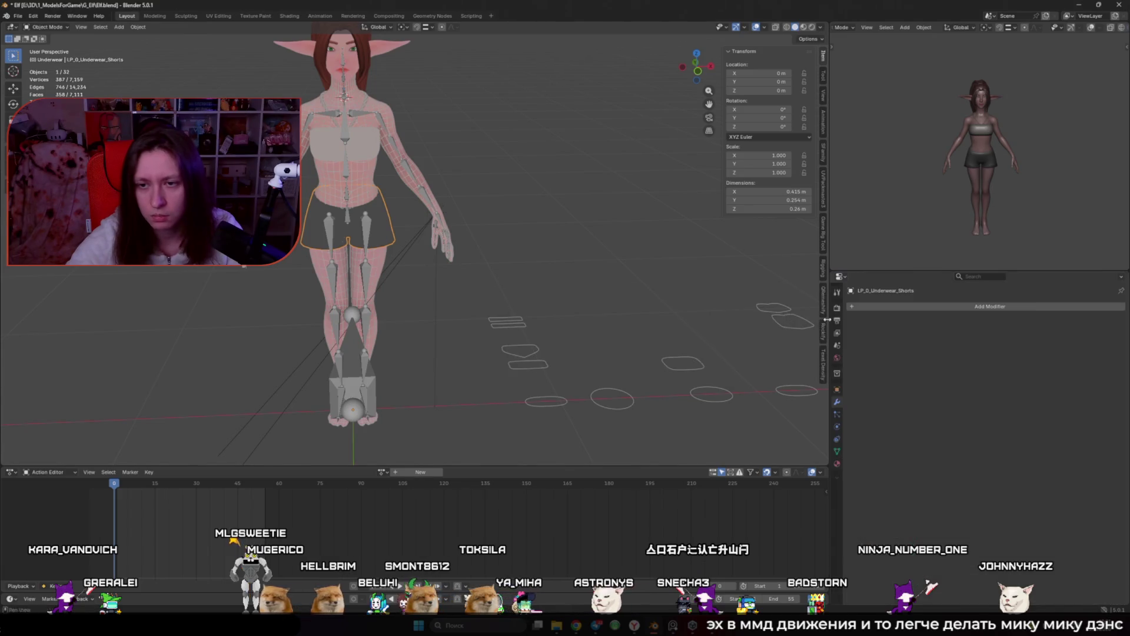
left_click(371, 148)
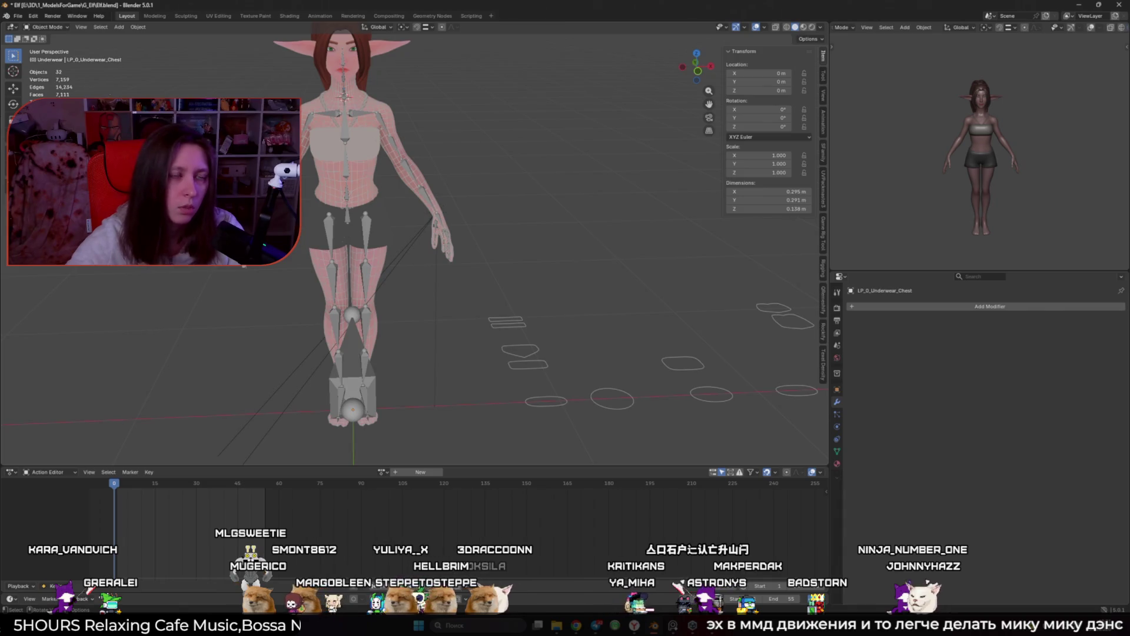
Open PrefArmature_Elf.blend, choosing Don't Save for the current changes
left_click(18, 16)
left_click(35, 39)
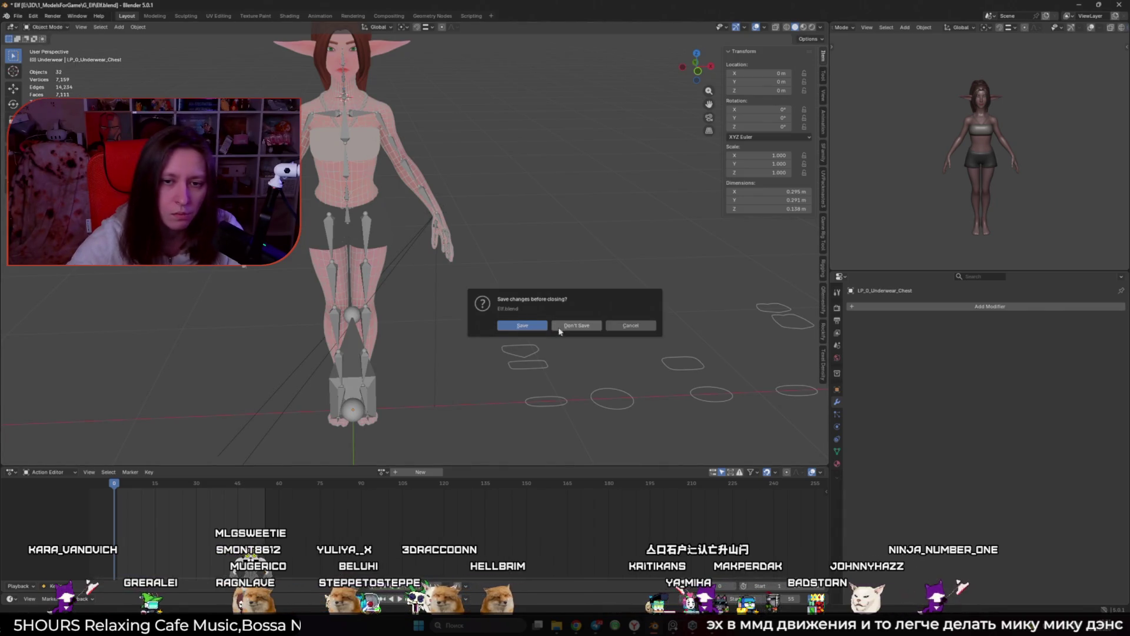
left_click(561, 327)
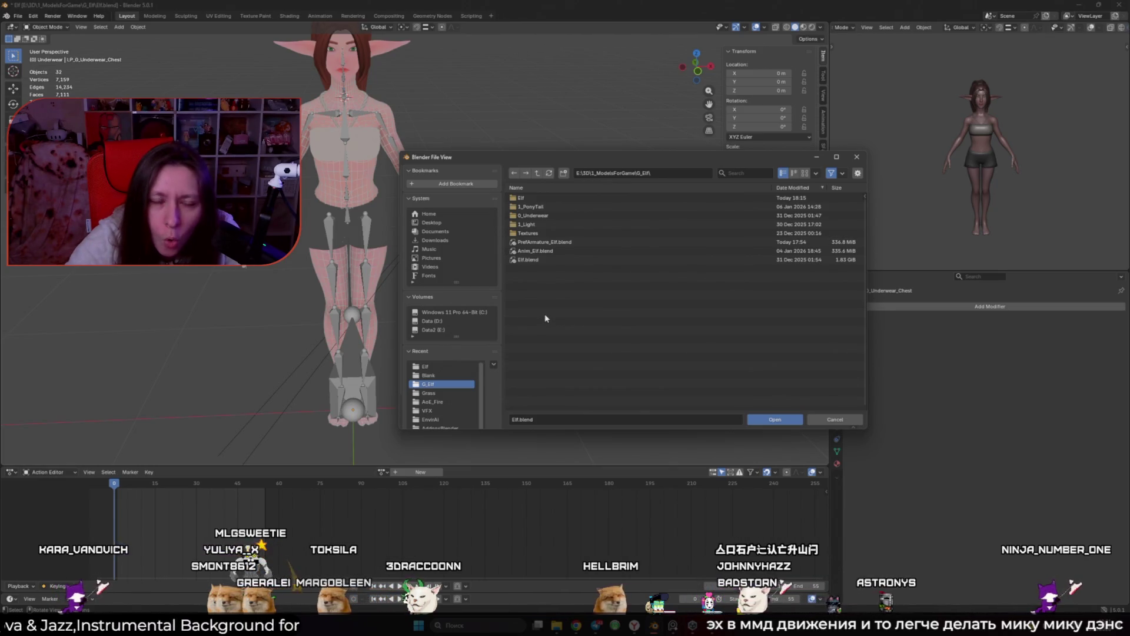
left_click(544, 242)
left_click(774, 419)
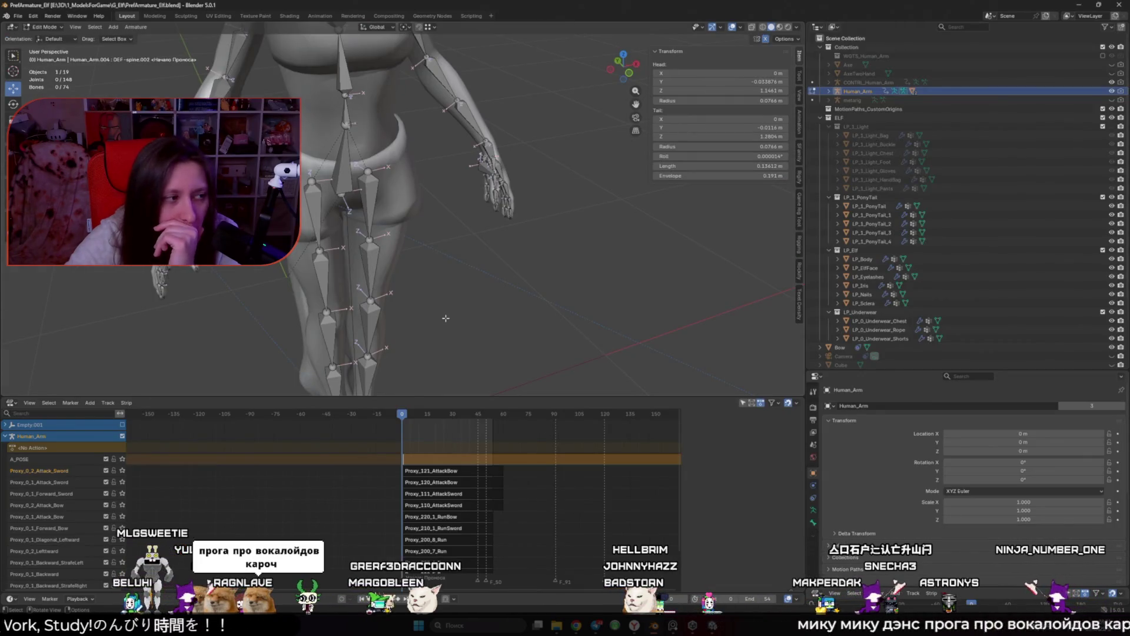
Switch the armature through Object, Pose and Edit Modes and nudge the left toe bone
scroll(435, 318, "down", 6)
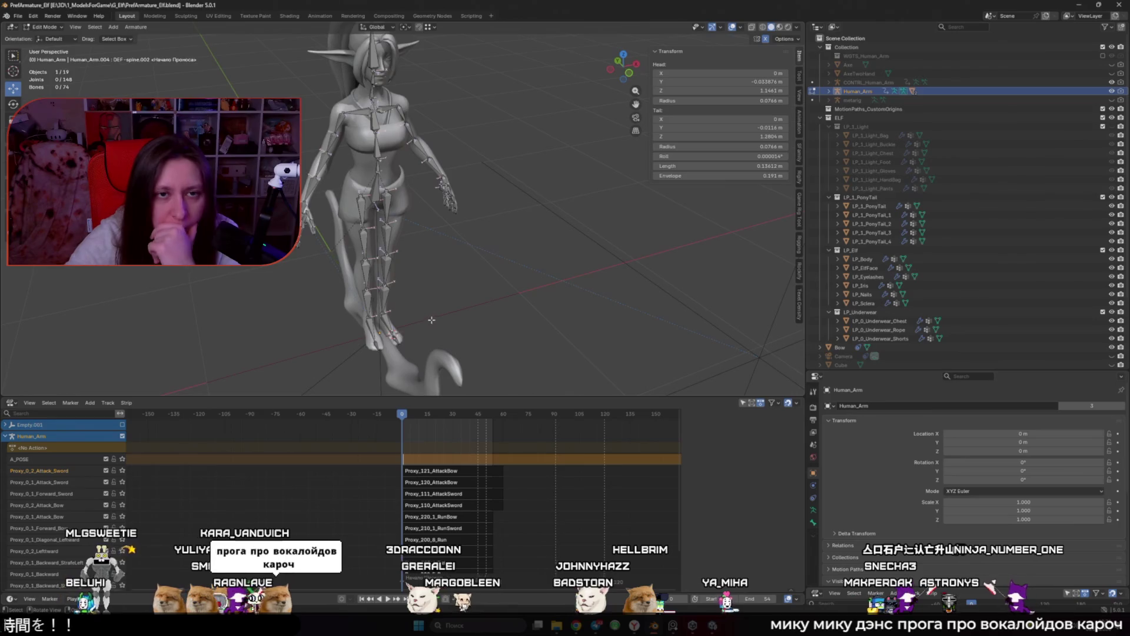
key("Tab")
left_click_drag(350, 270, 405, 274)
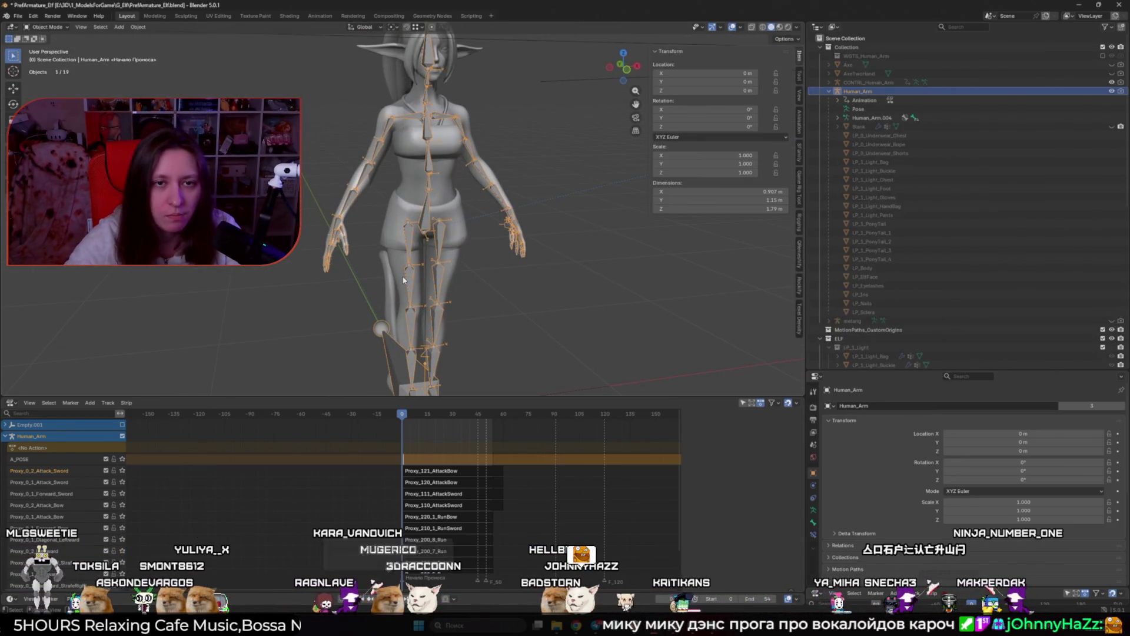
key("ctrl+Tab")
left_click(438, 235)
key("Tab")
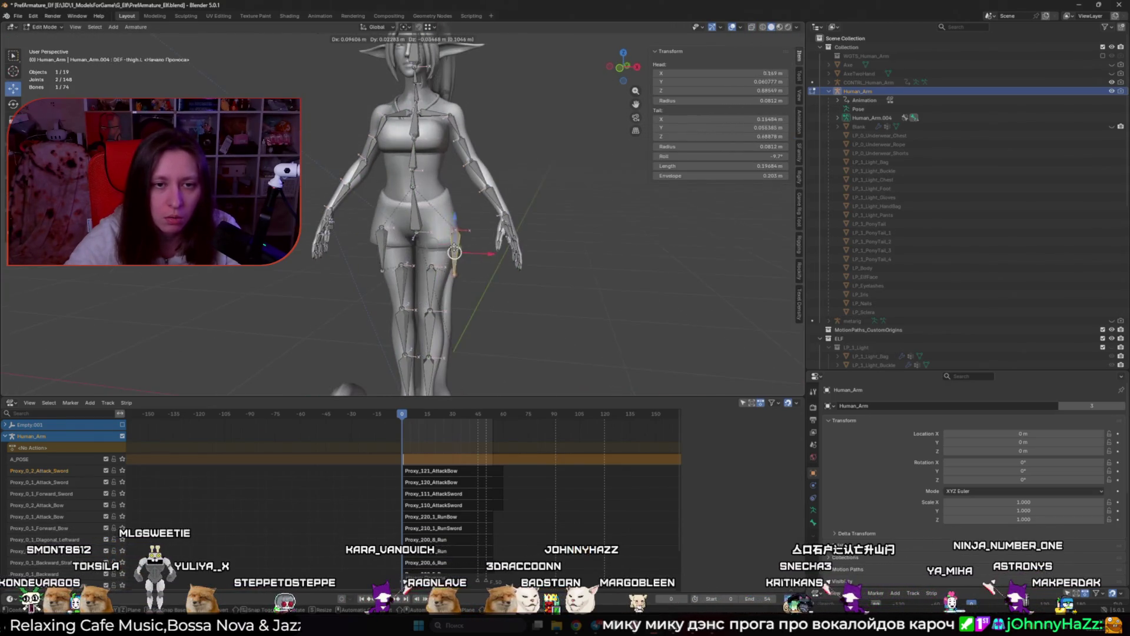
scroll(444, 280, "up", 5)
left_click(415, 358)
key("g")
left_click(416, 373)
Reveal all hidden bones with Alt+H and inspect the foot and torso bones
key("alt+h")
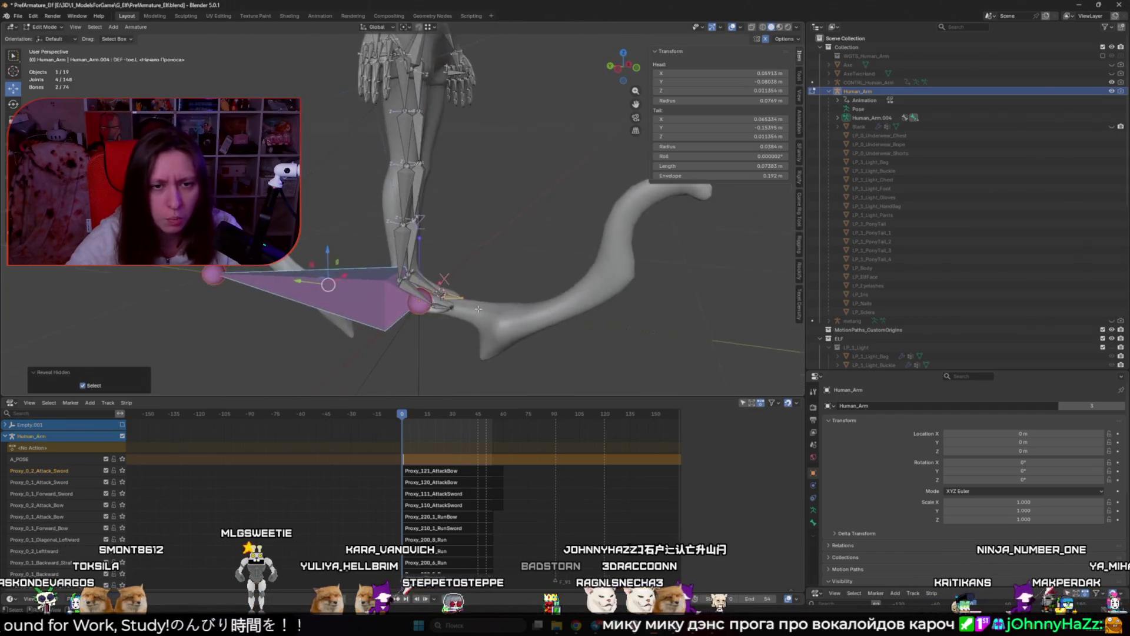
scroll(478, 308, "up", 2)
left_click(491, 352)
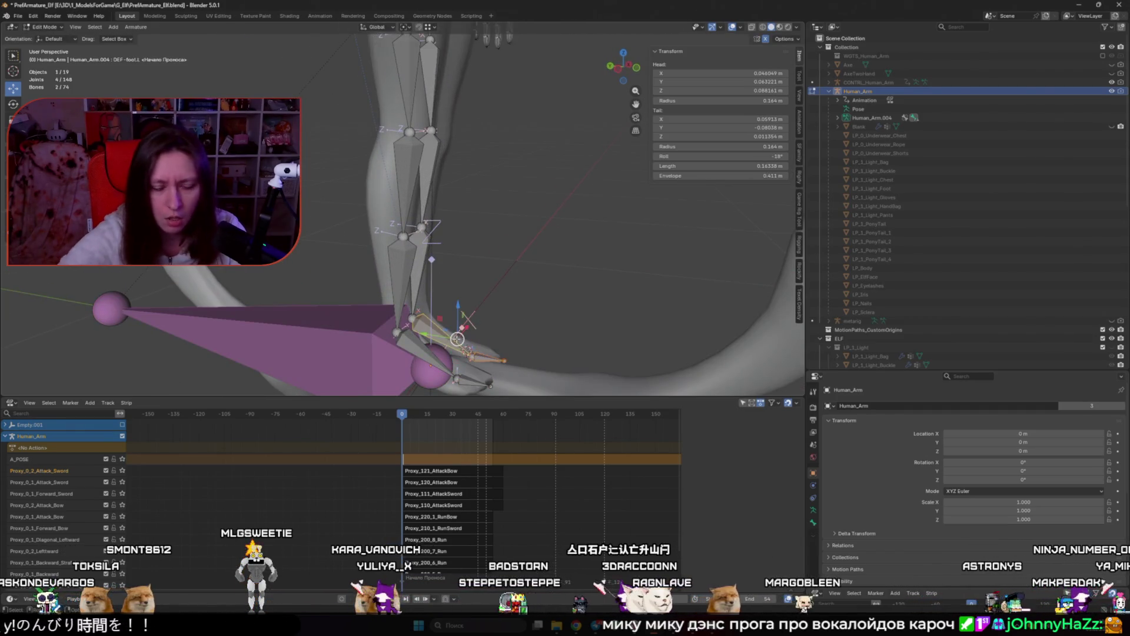
left_click(451, 340, "alt")
left_click(442, 336)
left_click_drag(442, 336, 434, 272)
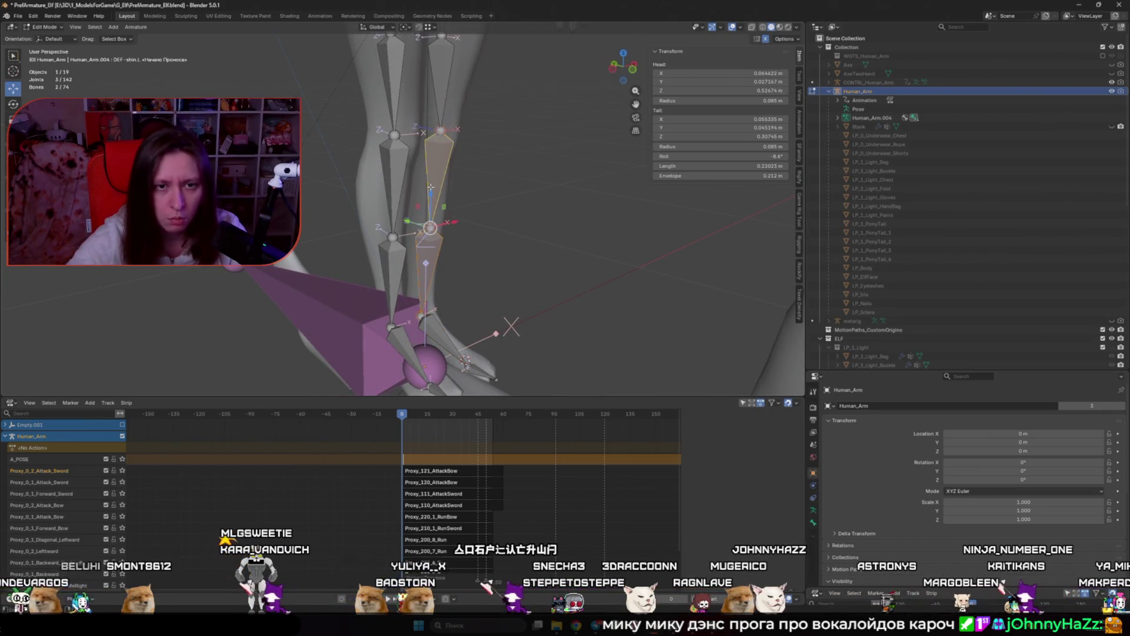
scroll(429, 140, "down", 3)
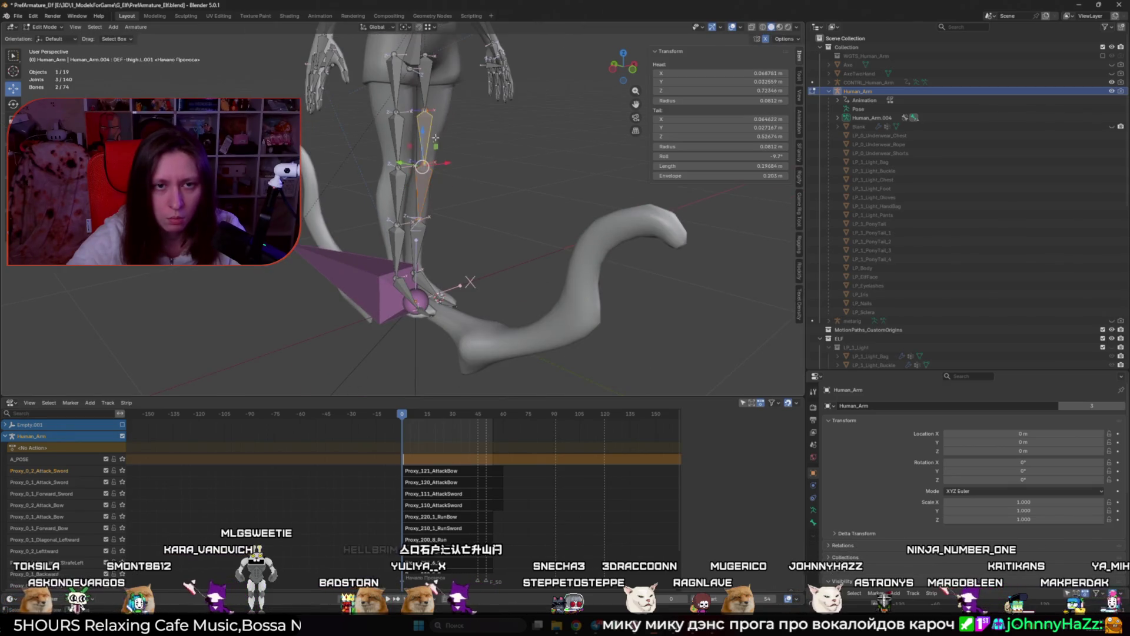
left_click_drag(435, 138, 445, 287)
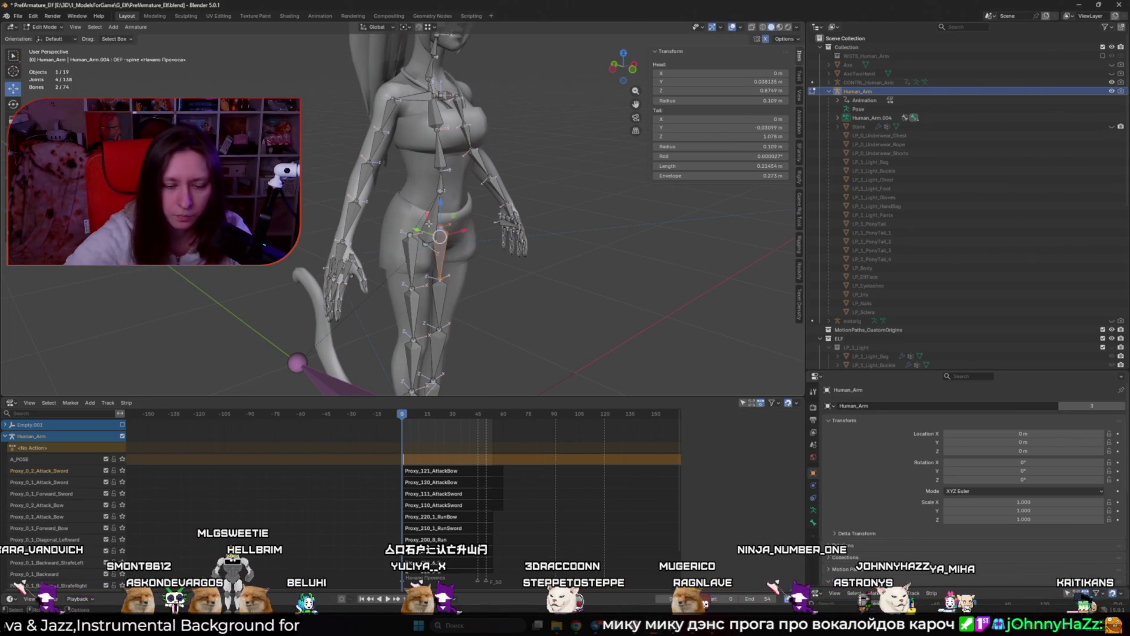
scroll(429, 224, "up", 4)
Select the ProxyPelvis bone and delete it
left_click(403, 230, "shift")
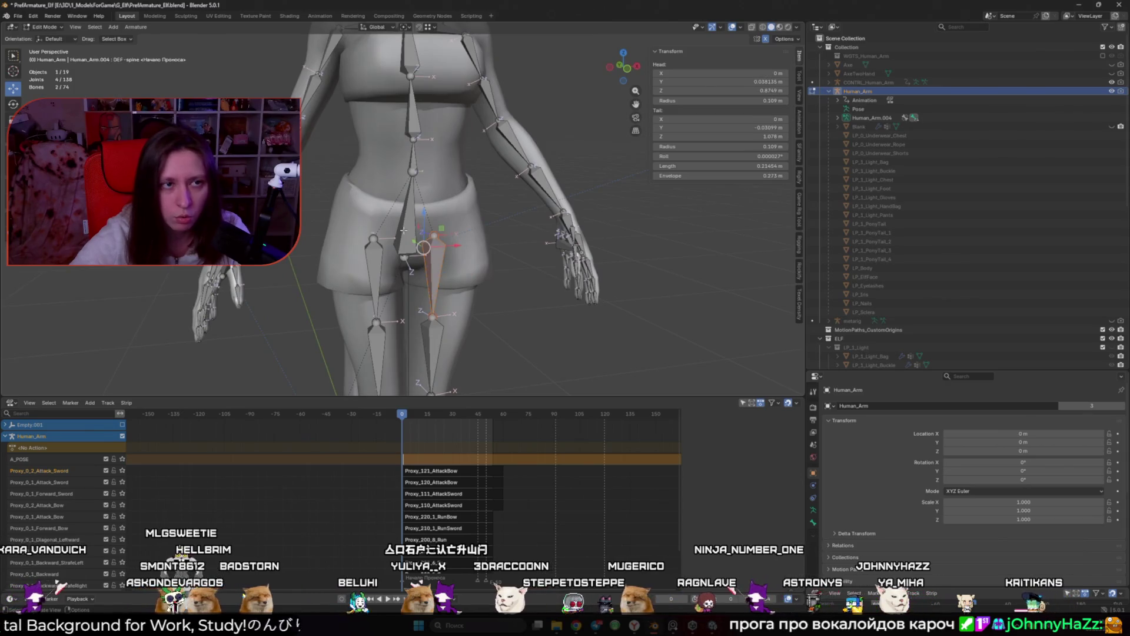
left_click(404, 230)
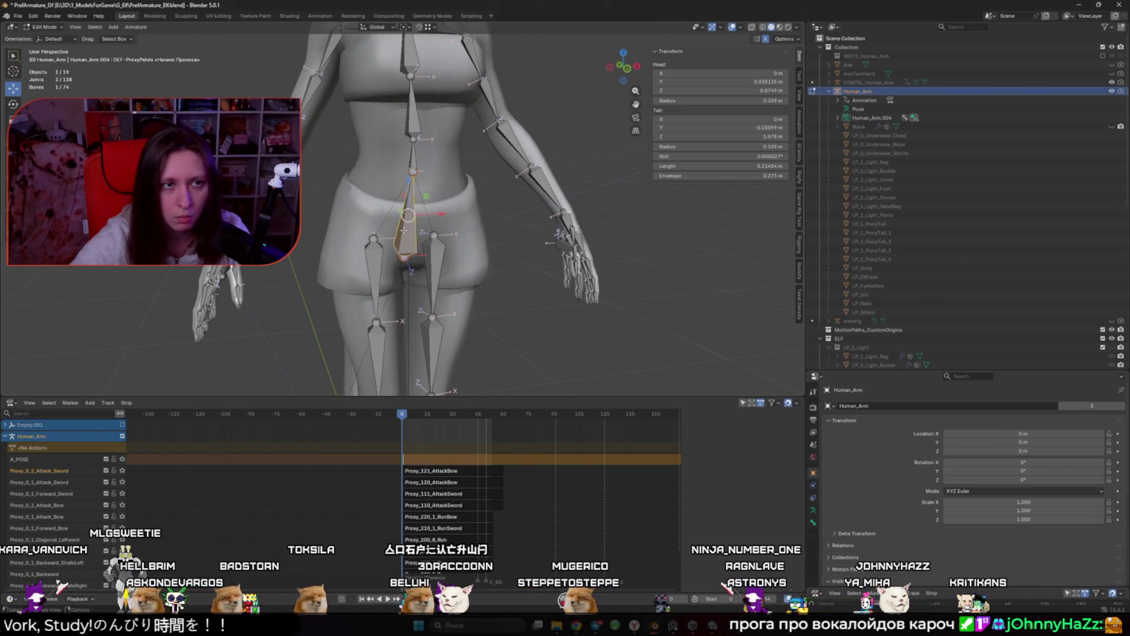
key("x")
left_click(404, 229)
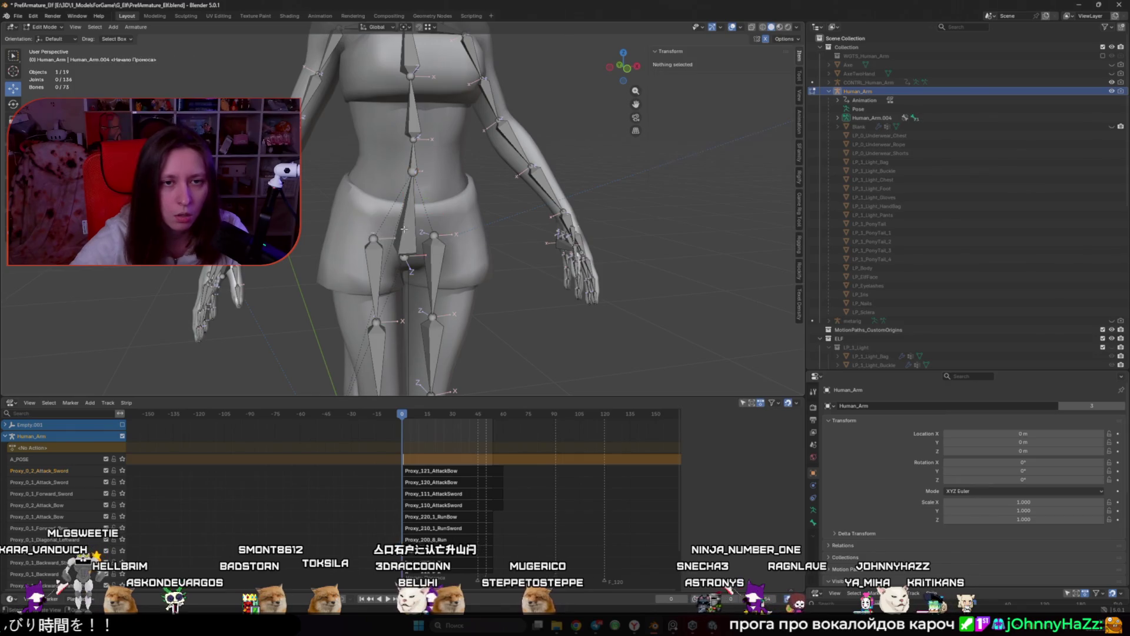
Delete the ProxySpine bone
left_click(414, 161)
key("x")
left_click(415, 166)
Connect the thigh bone to DEF-spine, undoing an accidental bone separation
left_click(435, 276)
left_click(409, 233, "shift")
key("ctrl+p")
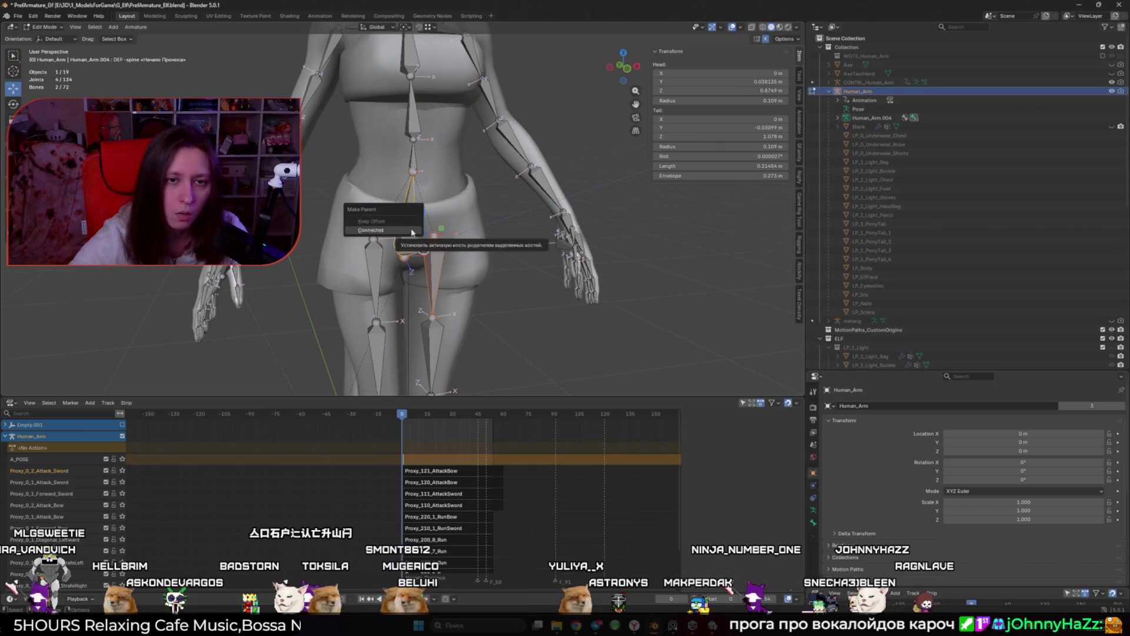
left_click(409, 230)
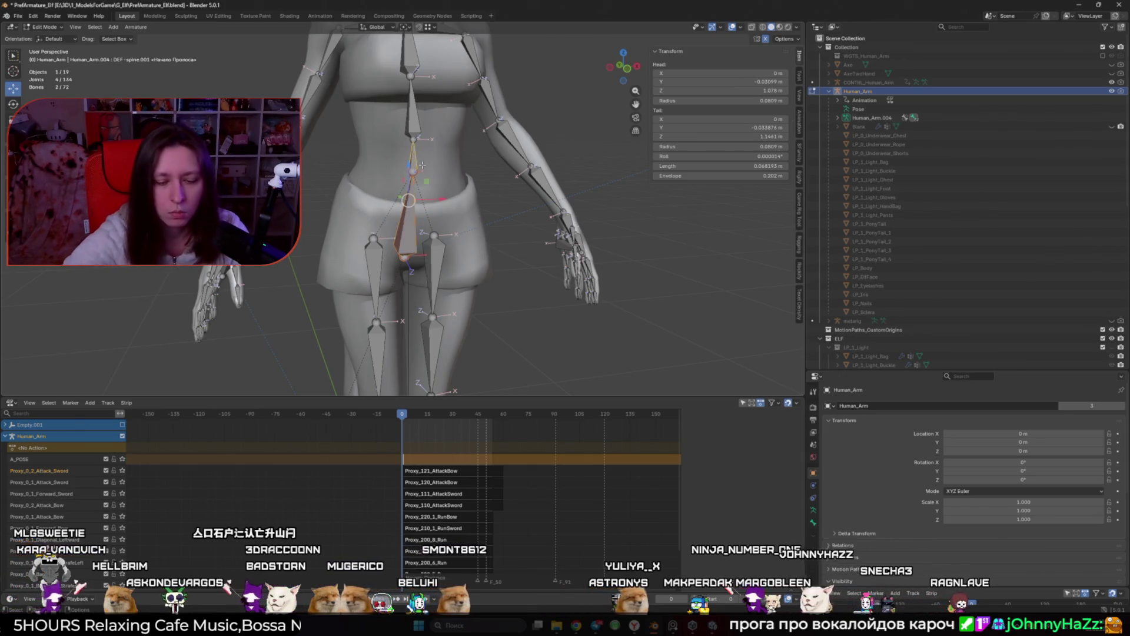
key("p")
key("ctrl+z")
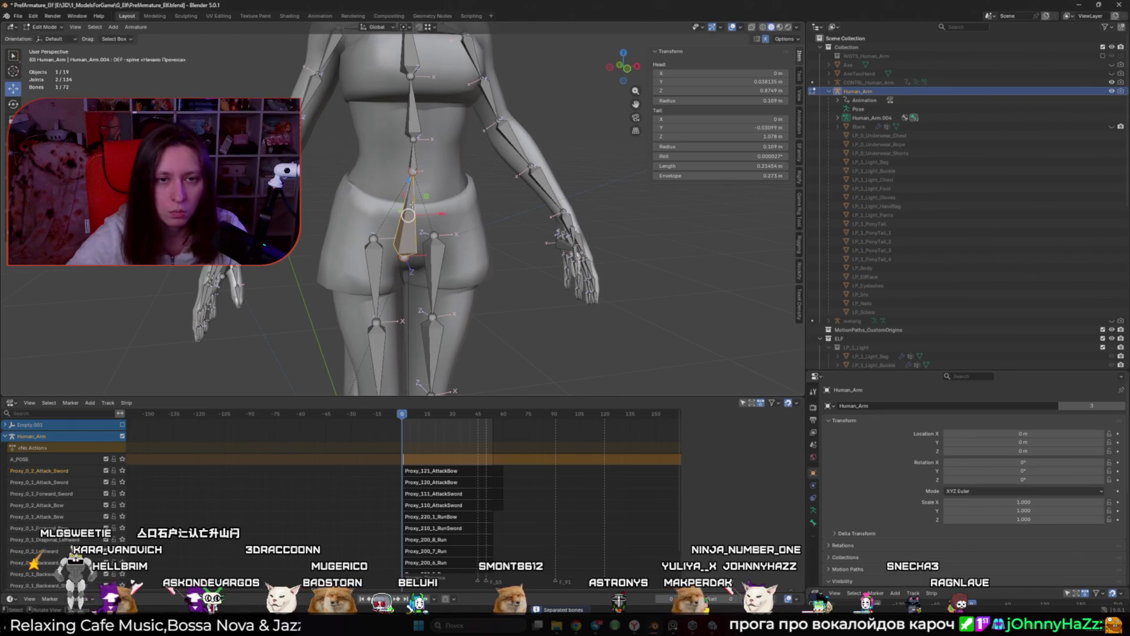
key("ctrl+p")
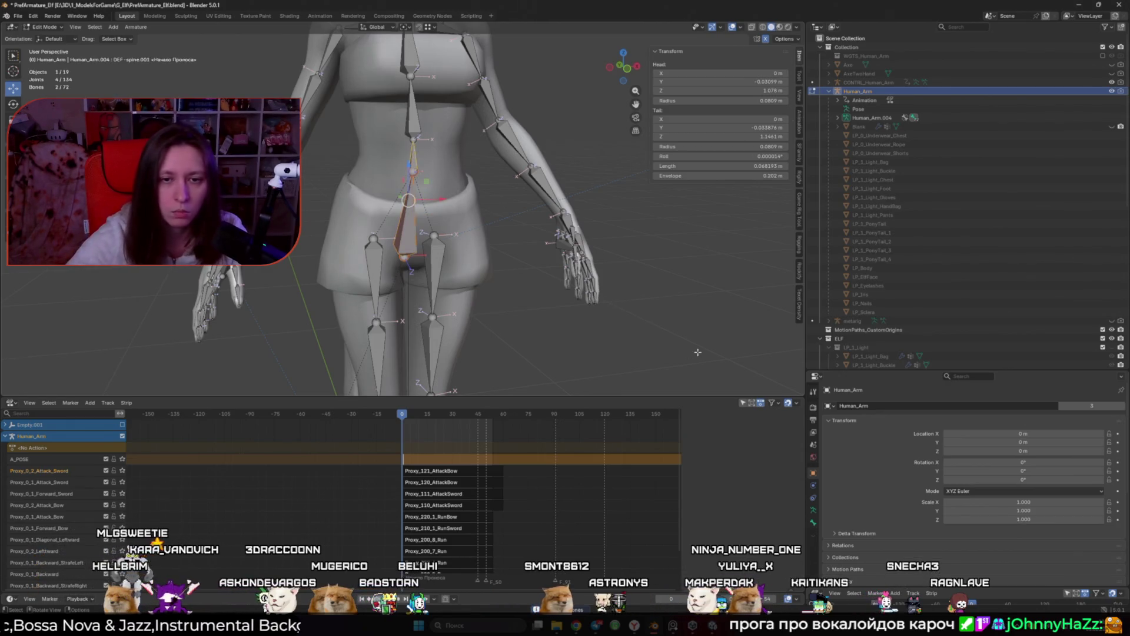
key("ctrl+p")
left_click(469, 254)
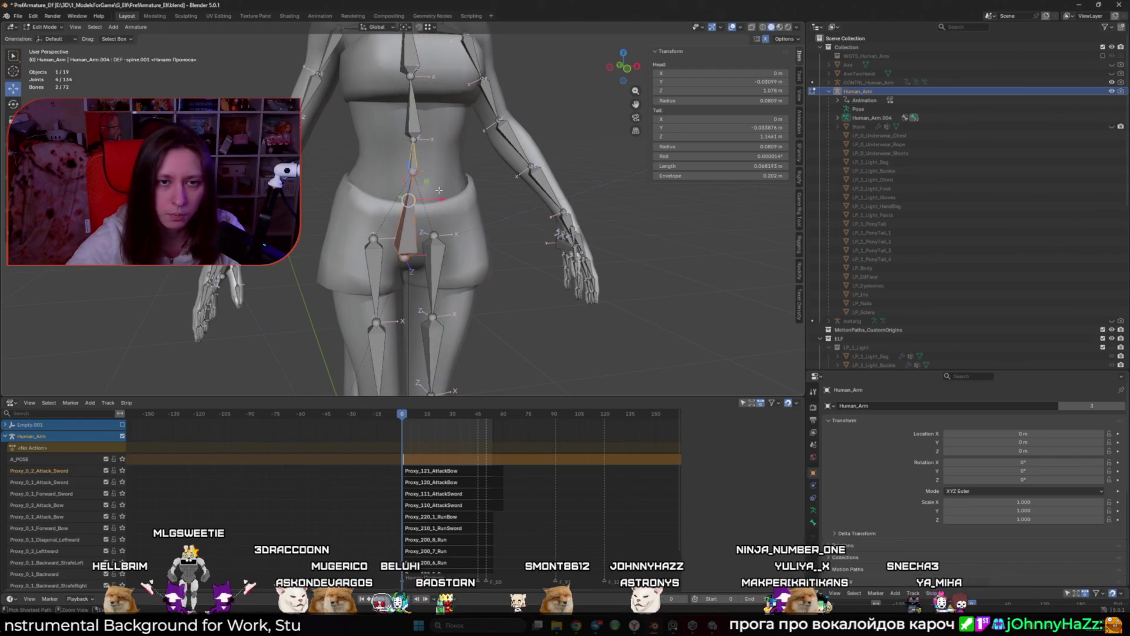
scroll(436, 235, "down", 3)
scroll(446, 253, "up", 6)
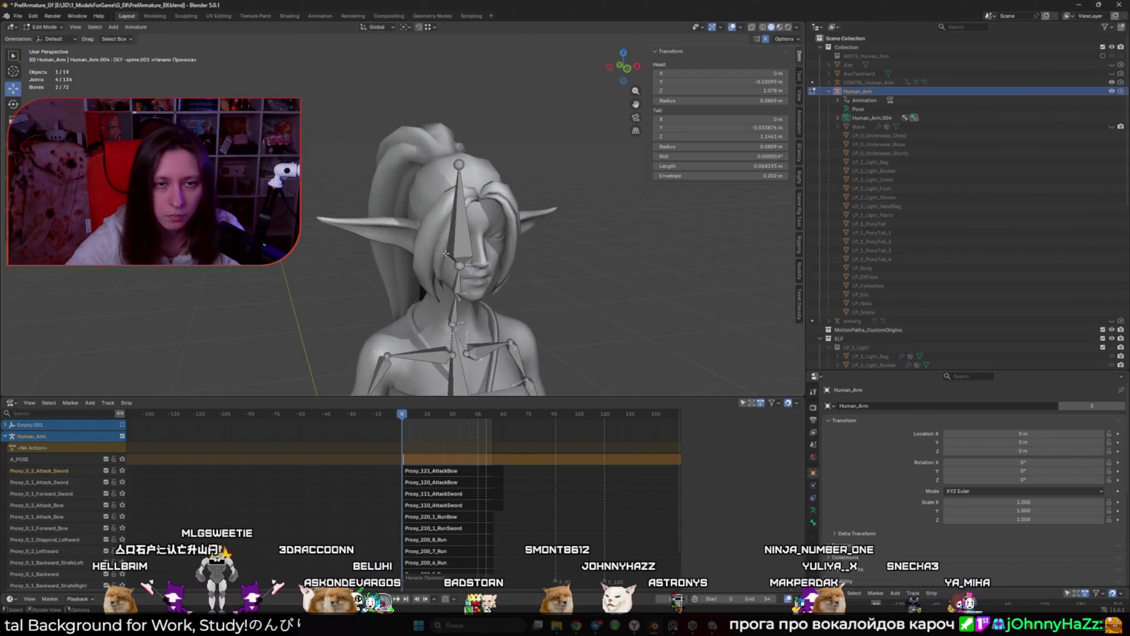
Connect the neck bone to its parent and select the lower spine bone next
key("ctrl+p")
left_click(463, 280)
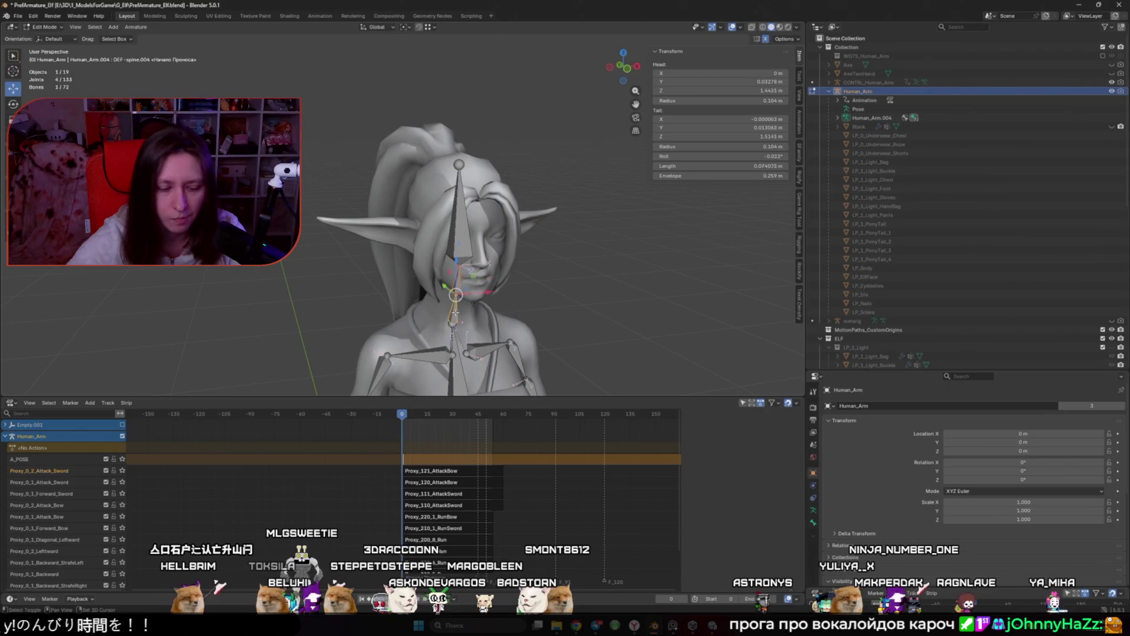
scroll(456, 311, "down", 5)
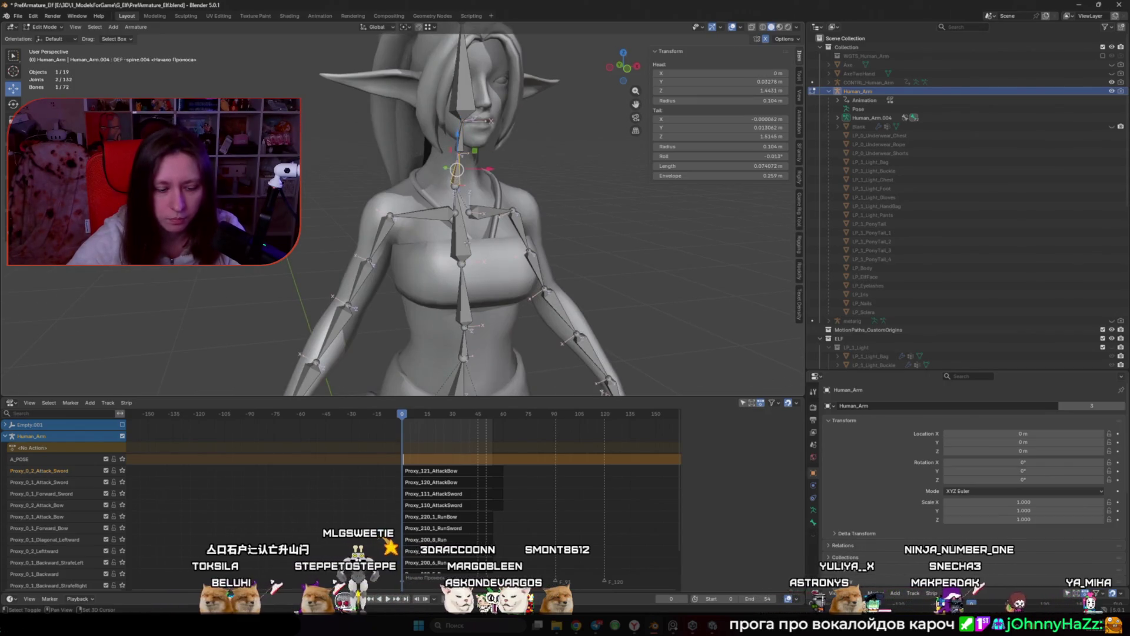
left_click(467, 312, "shift")
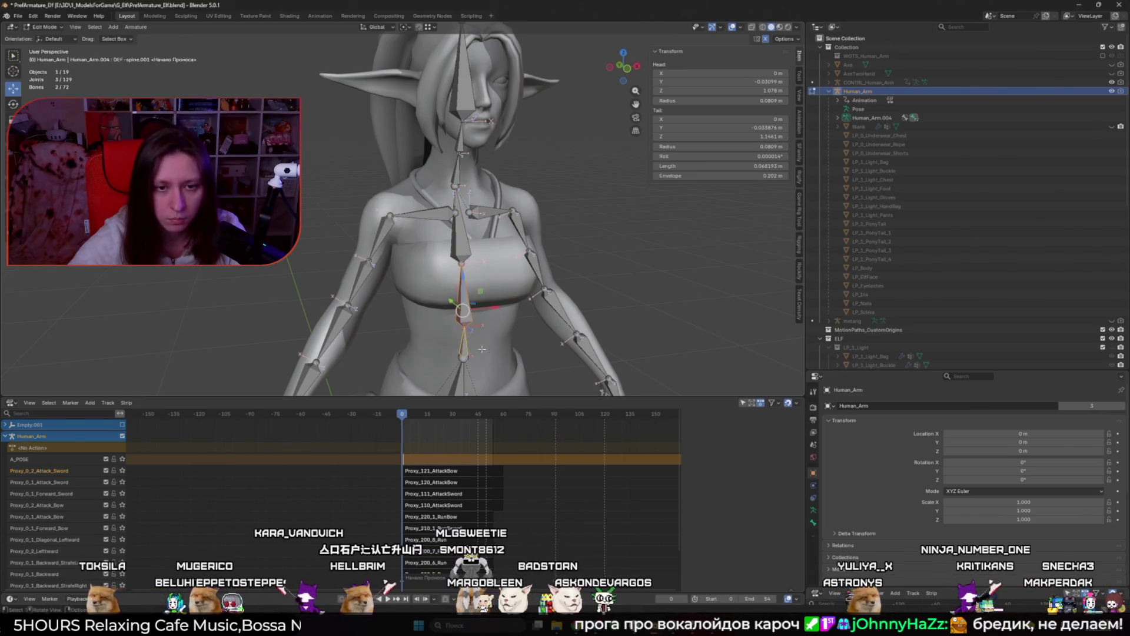
scroll(482, 349, "down", 5)
left_click(470, 262, "shift")
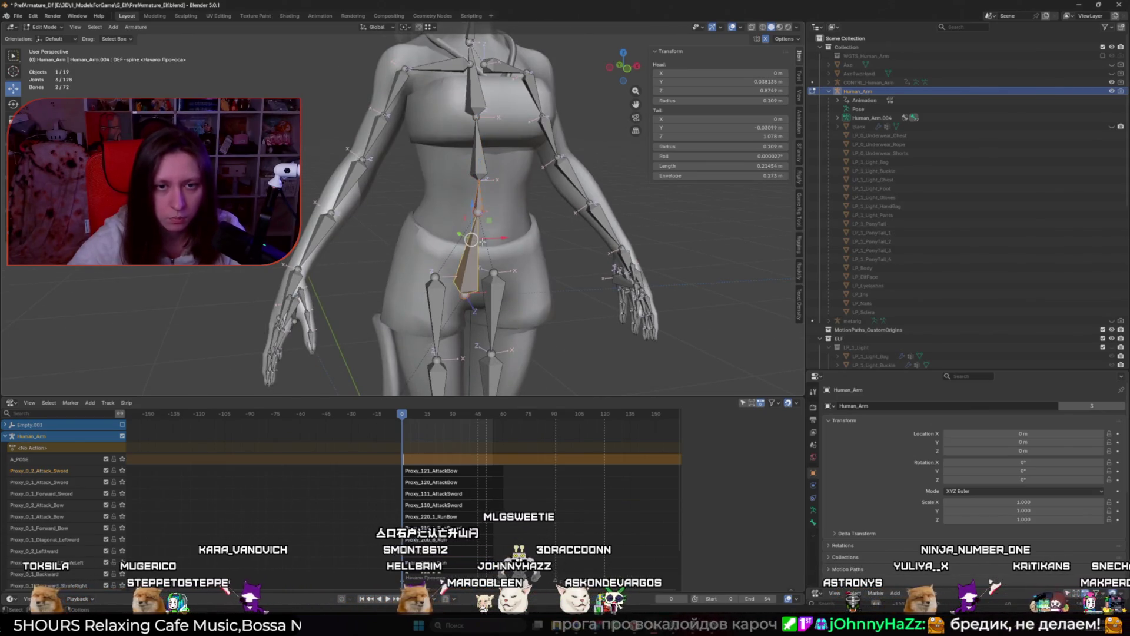
left_click(481, 255)
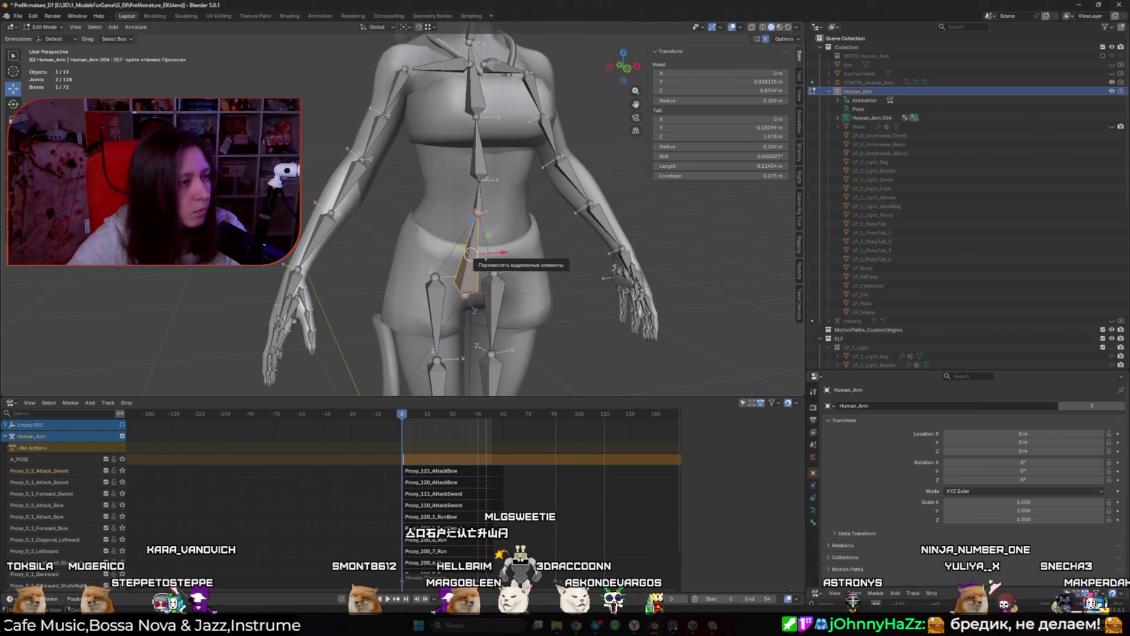
left_click_drag(486, 257, 443, 248)
scroll(443, 248, "up", 6)
Shift-select the eight left palm bones and delete them with X > Bones
left_click(401, 259)
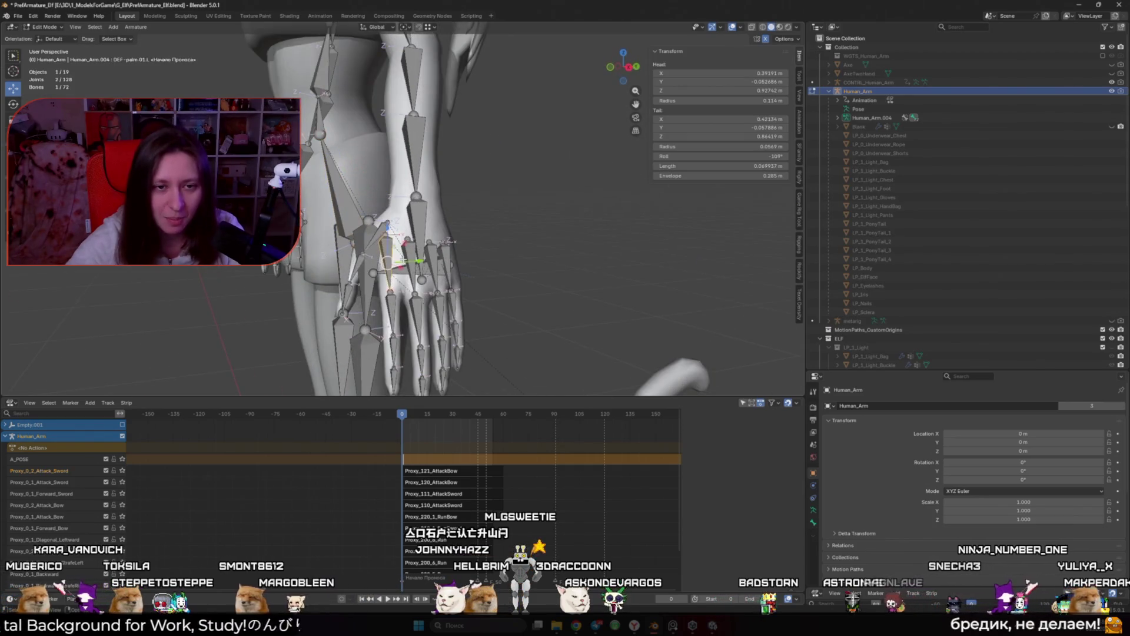
left_click(443, 253, "shift")
scroll(443, 253, "down", 5)
left_click_drag(443, 253, 496, 289)
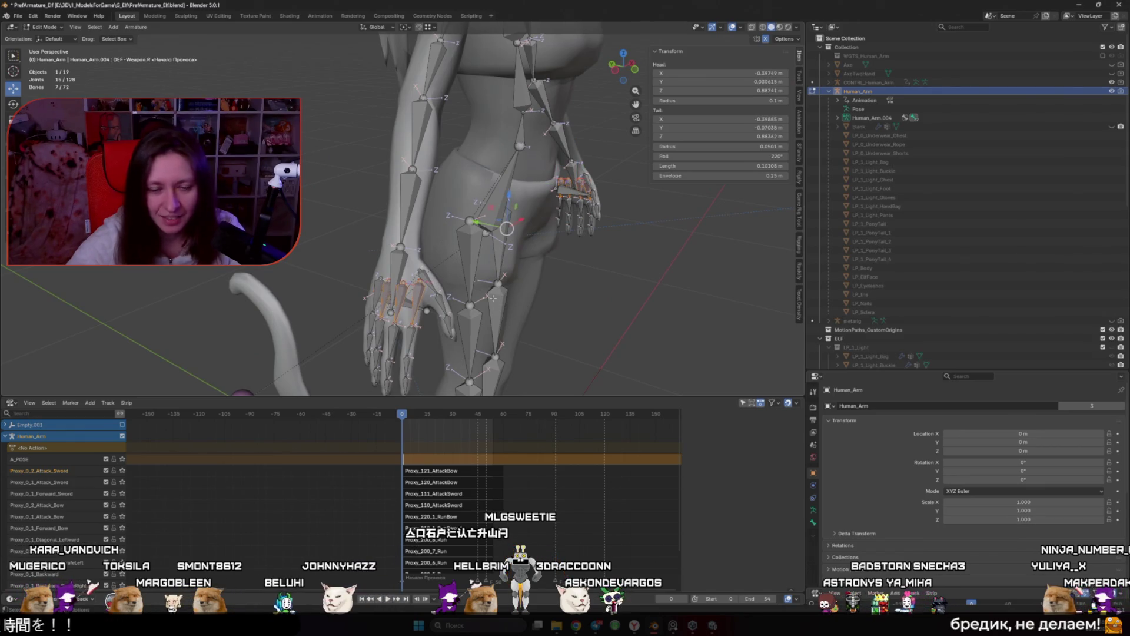
key("x")
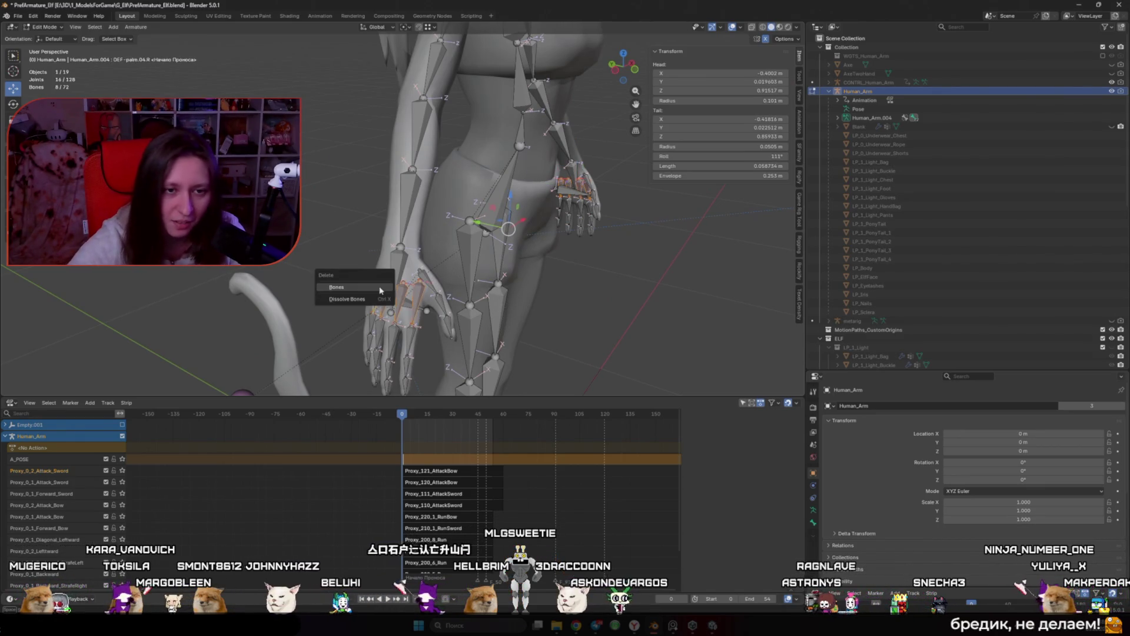
left_click(365, 291)
left_click_drag(365, 291, 489, 314)
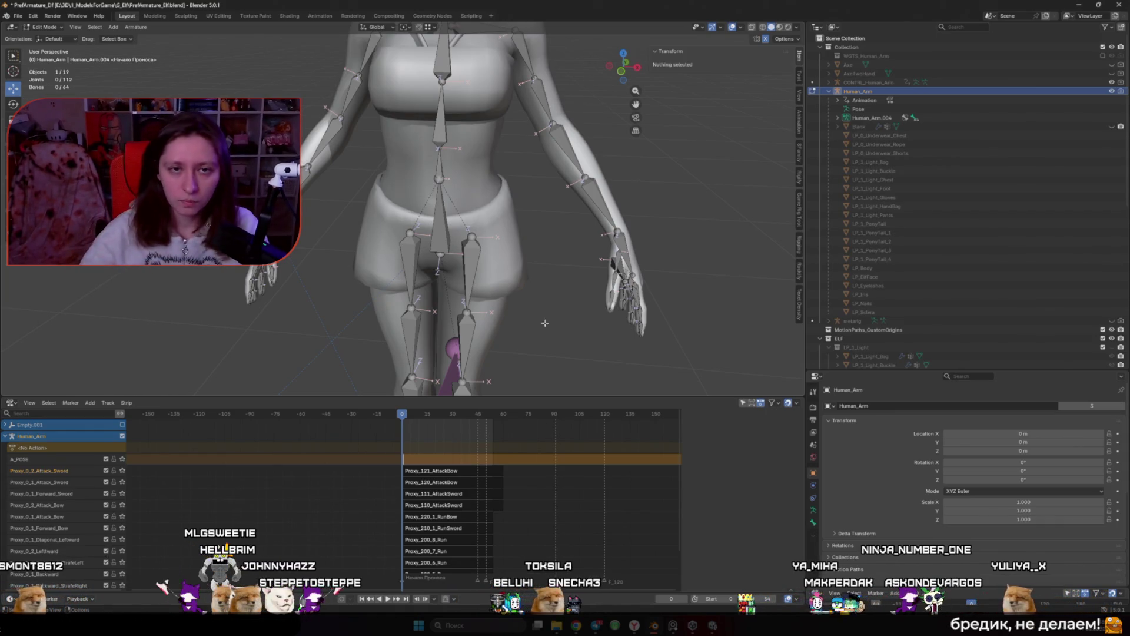
Connect the first middle finger bone to its parent with Ctrl+P > Connected
scroll(545, 323, "down", 2)
left_click_drag(545, 322, 471, 189)
scroll(449, 149, "up", 4)
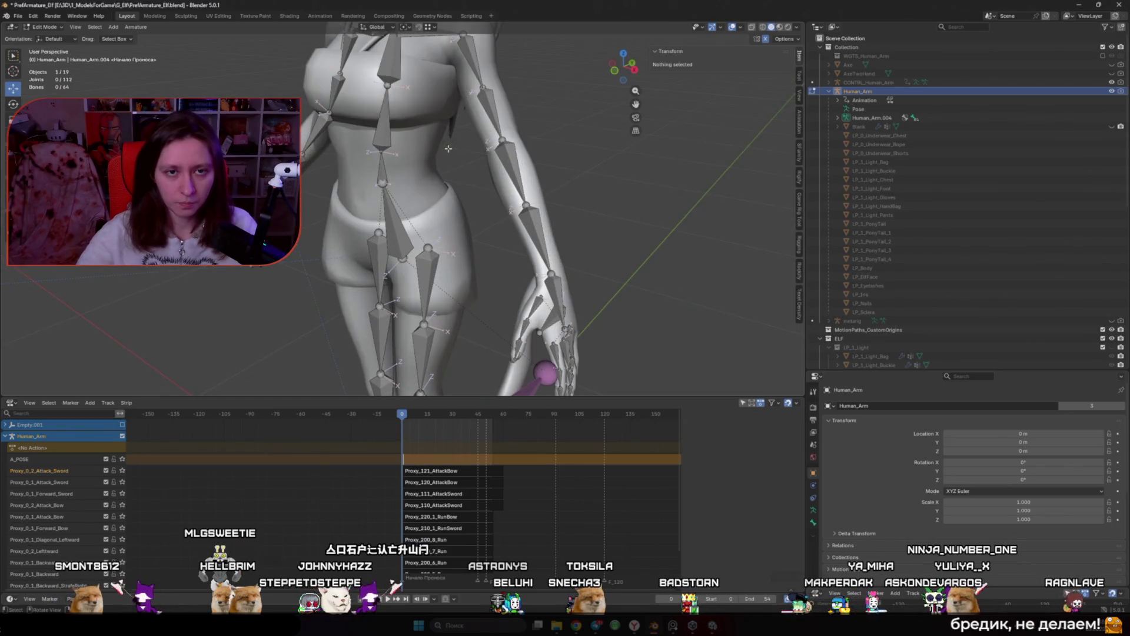
scroll(448, 149, "up", 3)
left_click_drag(449, 148, 459, 269)
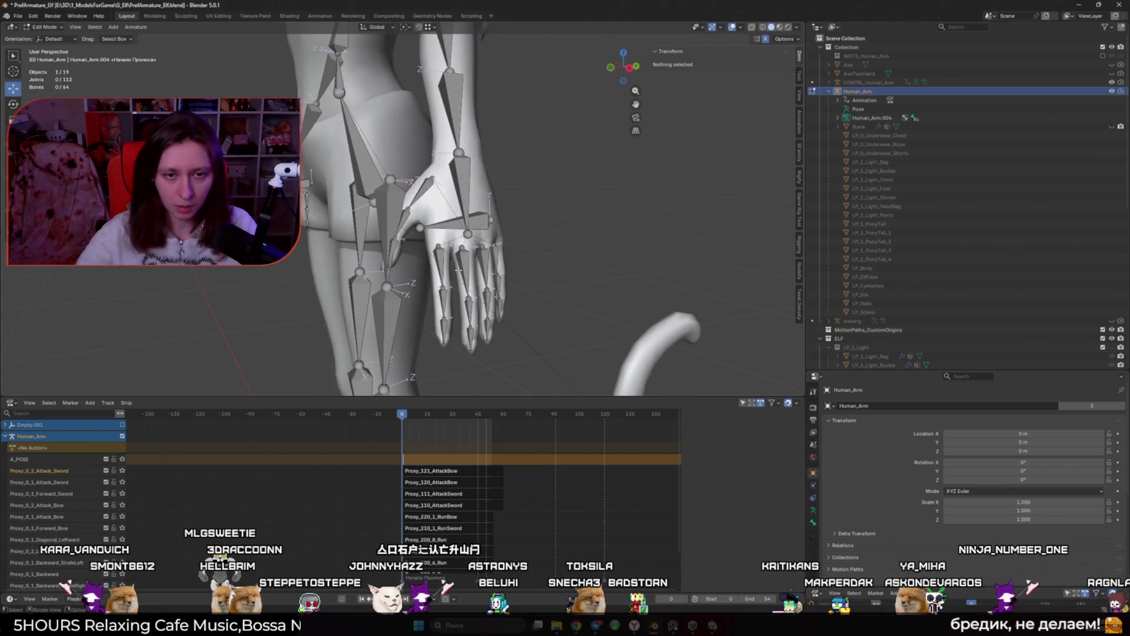
left_click(459, 269)
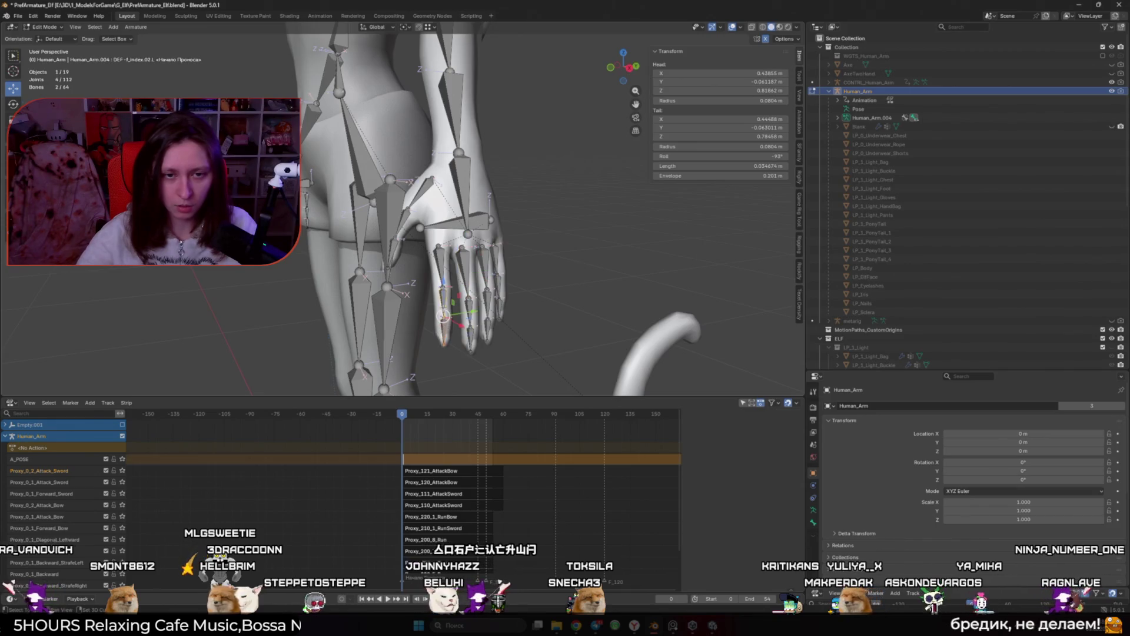
key("ctrl+p")
left_click(444, 306)
Select the index, thumb and pinky DEF-f_pinky.02.L bones, then clear the selection
scroll(490, 310, "up", 2)
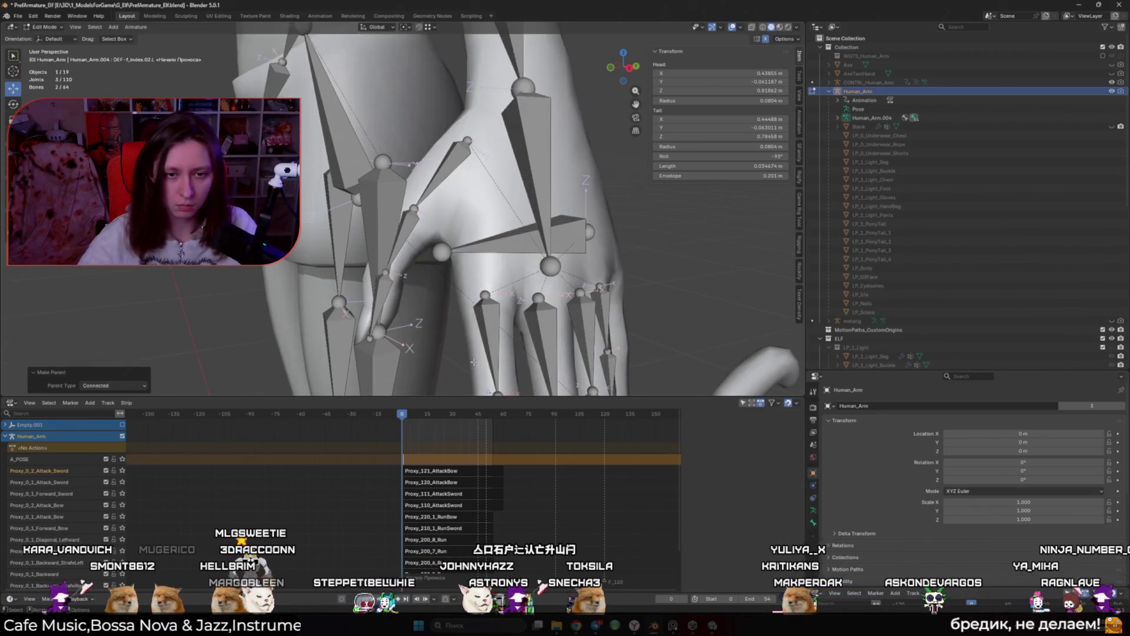
left_click(463, 258)
left_click(461, 206, "shift")
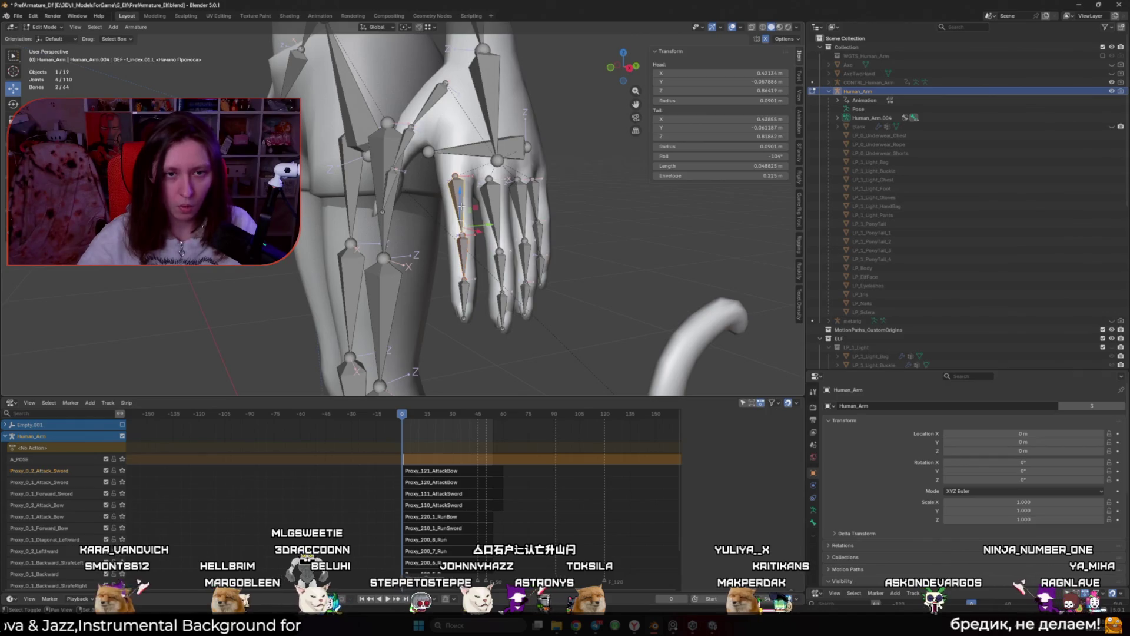
left_click(597, 248)
left_click(612, 202, "shift")
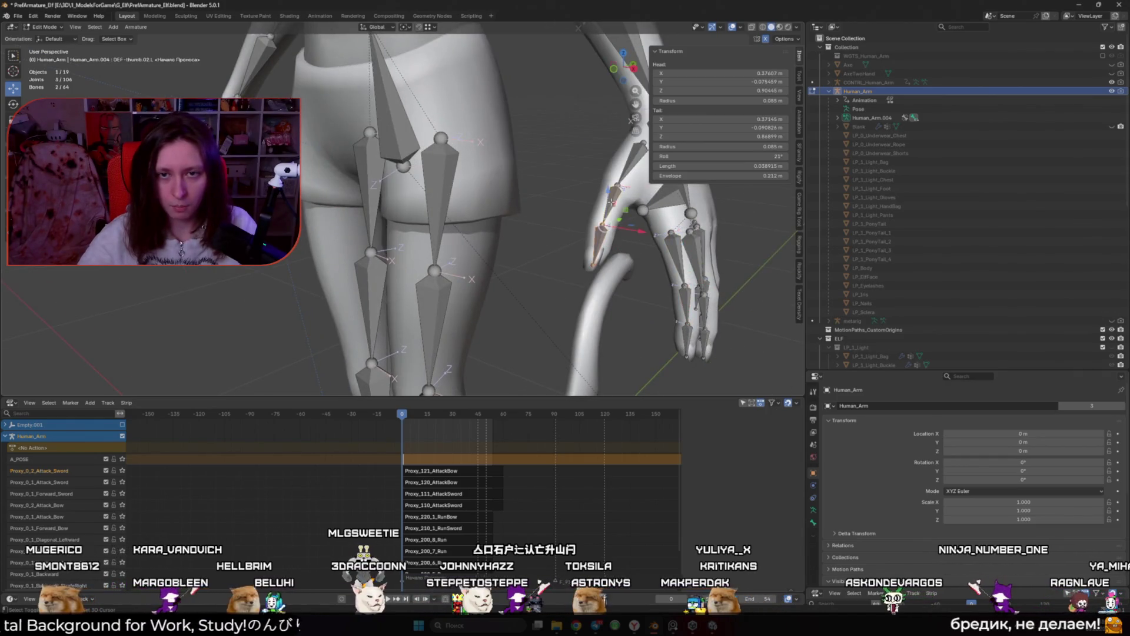
scroll(530, 224, "up", 3)
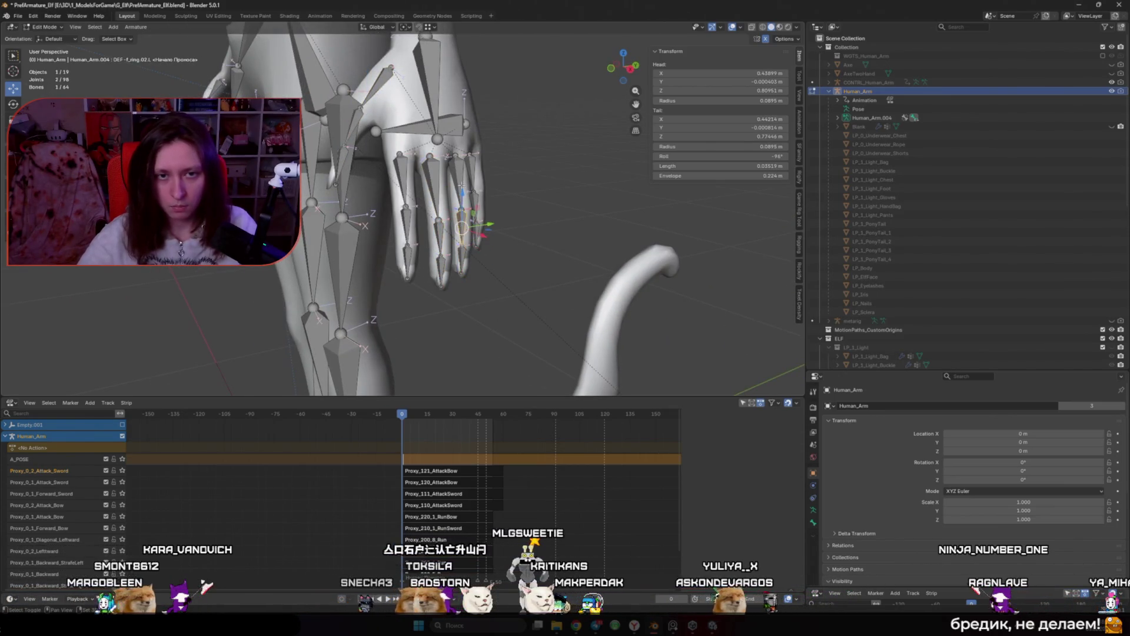
left_click(474, 205, "shift")
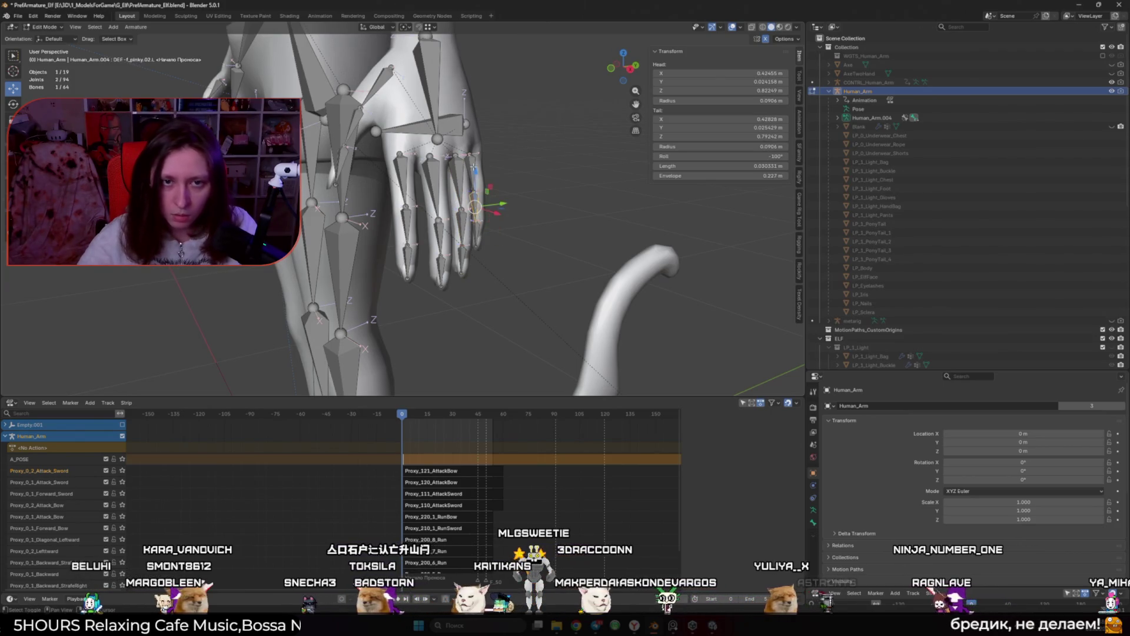
left_click(531, 189)
scroll(518, 197, "down", 5)
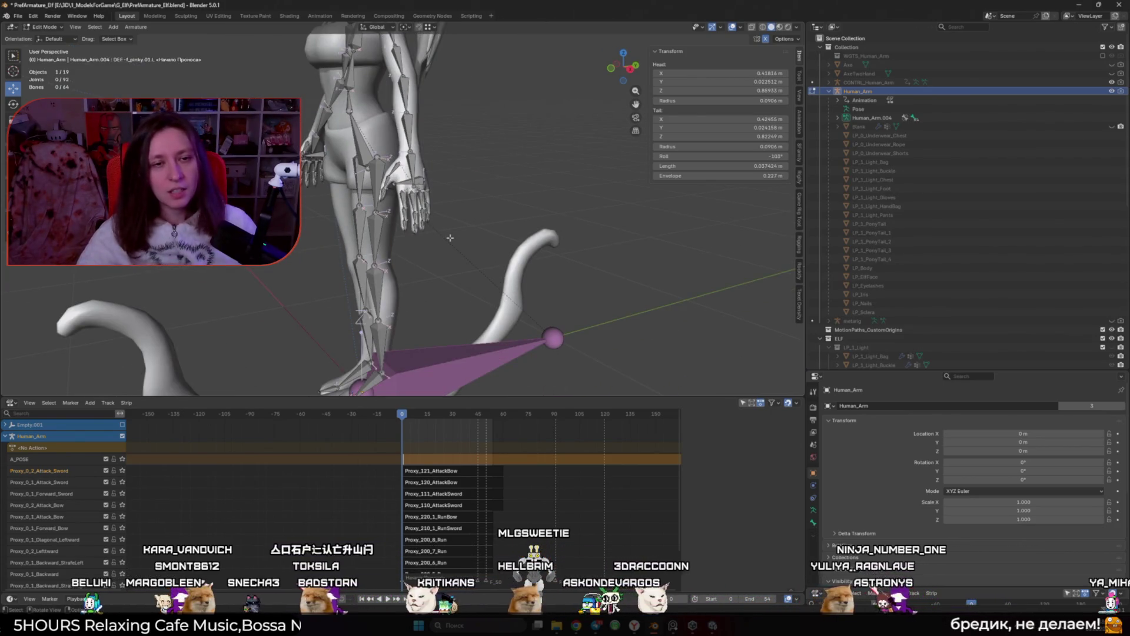
scroll(449, 239, "down", 3)
scroll(449, 239, "up", 4)
Select the left hand bone and the upper arm bone above the forearm
left_click(410, 83)
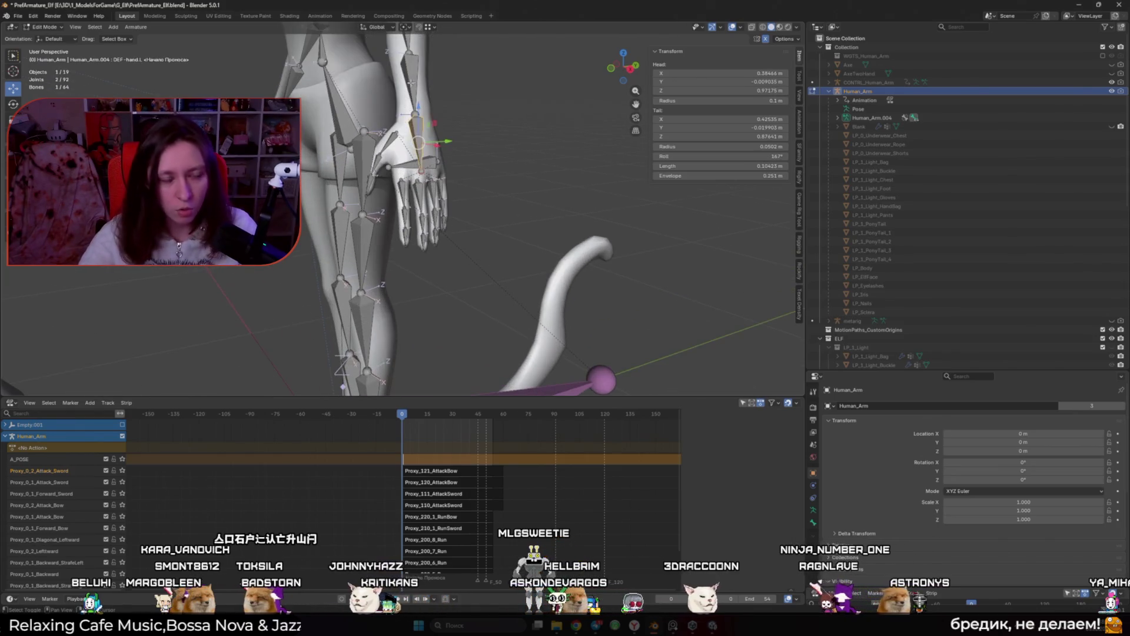
left_click_drag(412, 83, 488, 237)
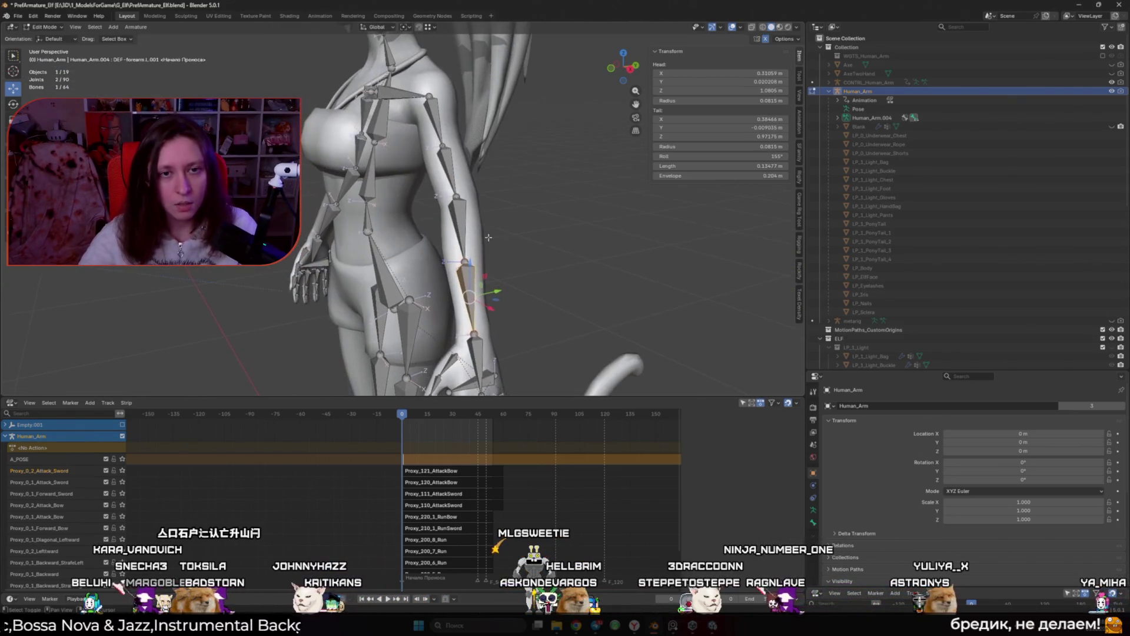
left_click(454, 173)
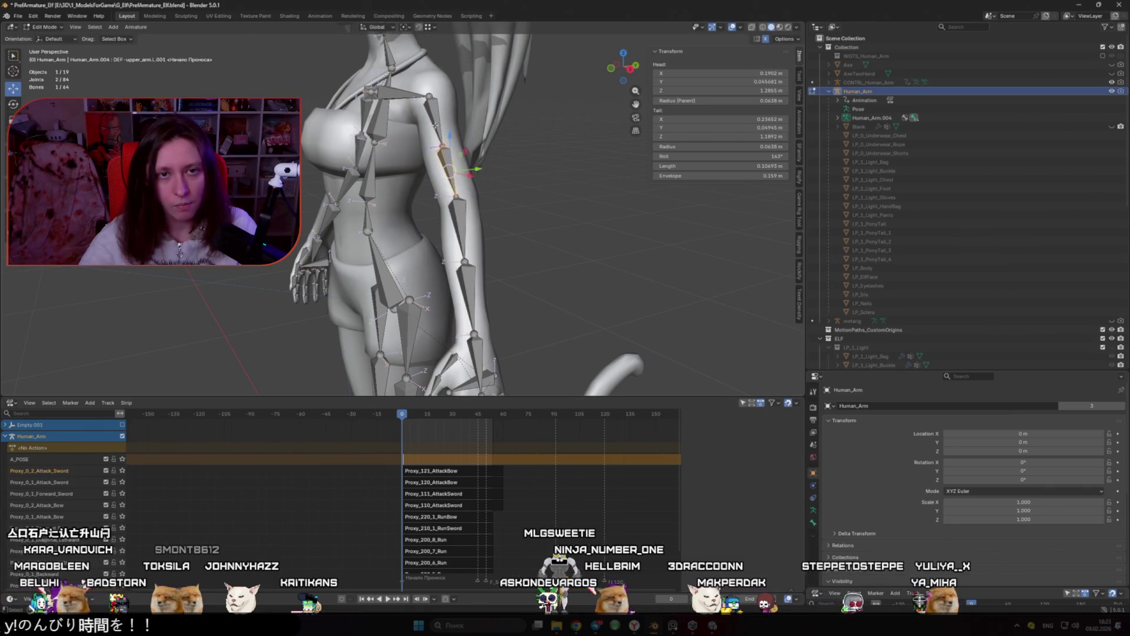
Select the upper arm, shoulder and top spine bones, then bring up the mode pie menu
left_click(432, 111)
left_click(406, 93, "shift")
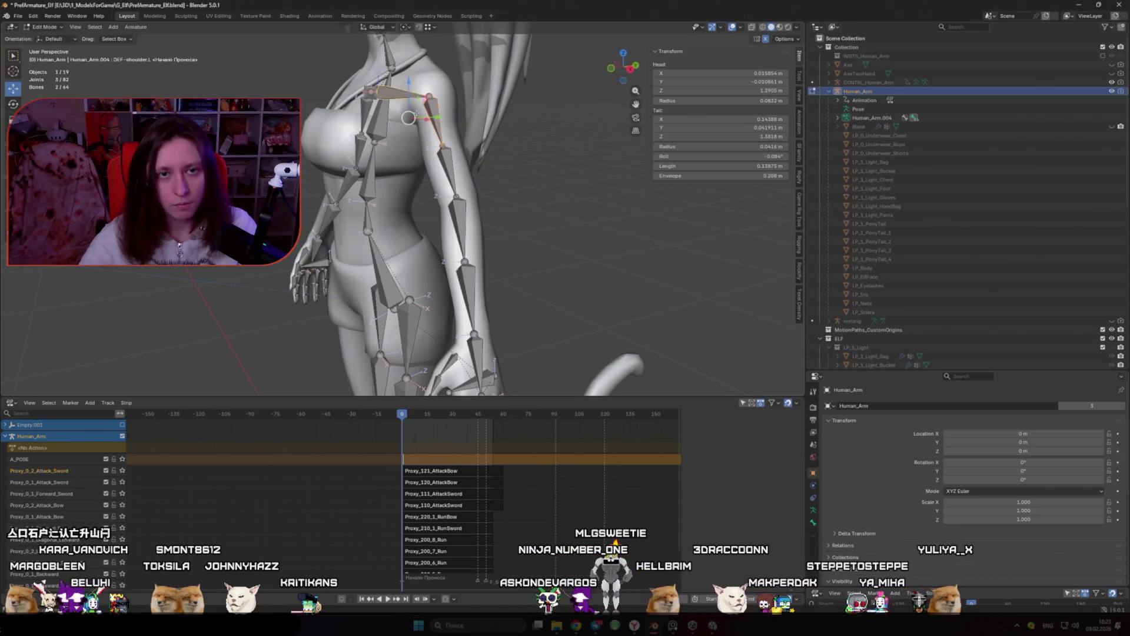
left_click_drag(412, 147, 451, 149)
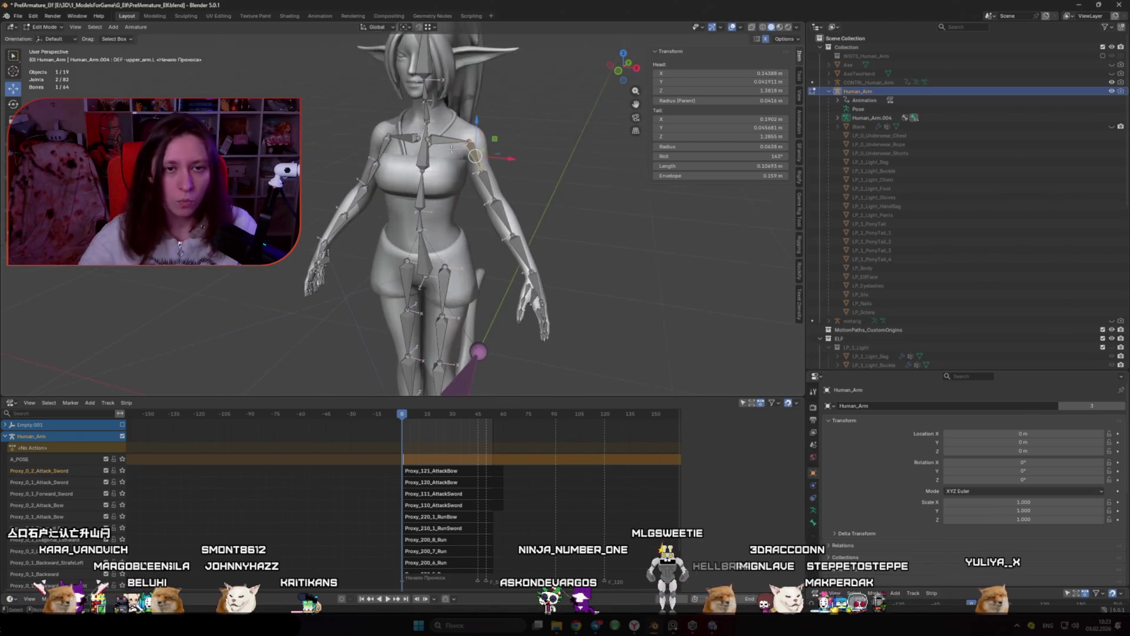
left_click(423, 152, "shift")
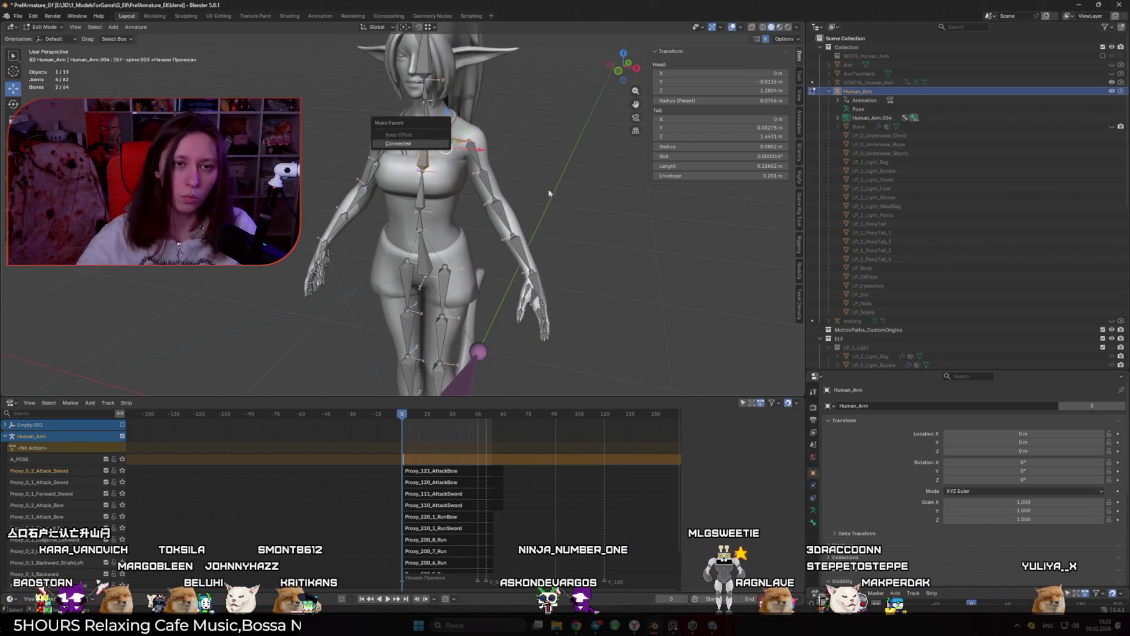
left_click_drag(561, 222, 451, 247)
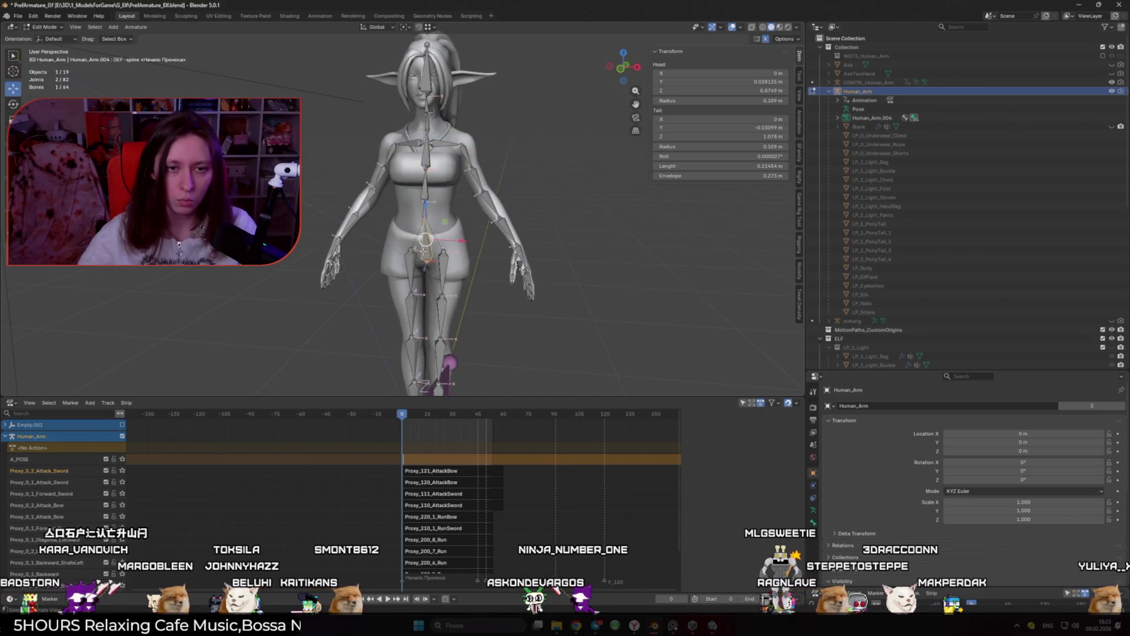
key("ctrl+Tab")
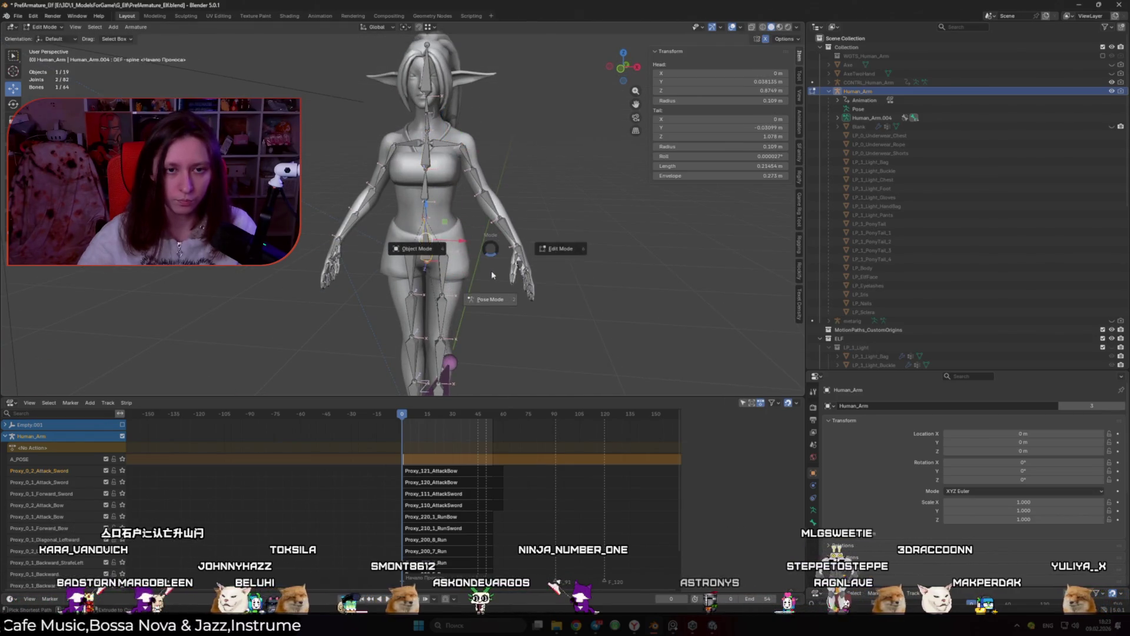
Put the armature in Pose Mode and set the pivot point to Individual Origins
left_click(492, 275)
left_click(392, 30)
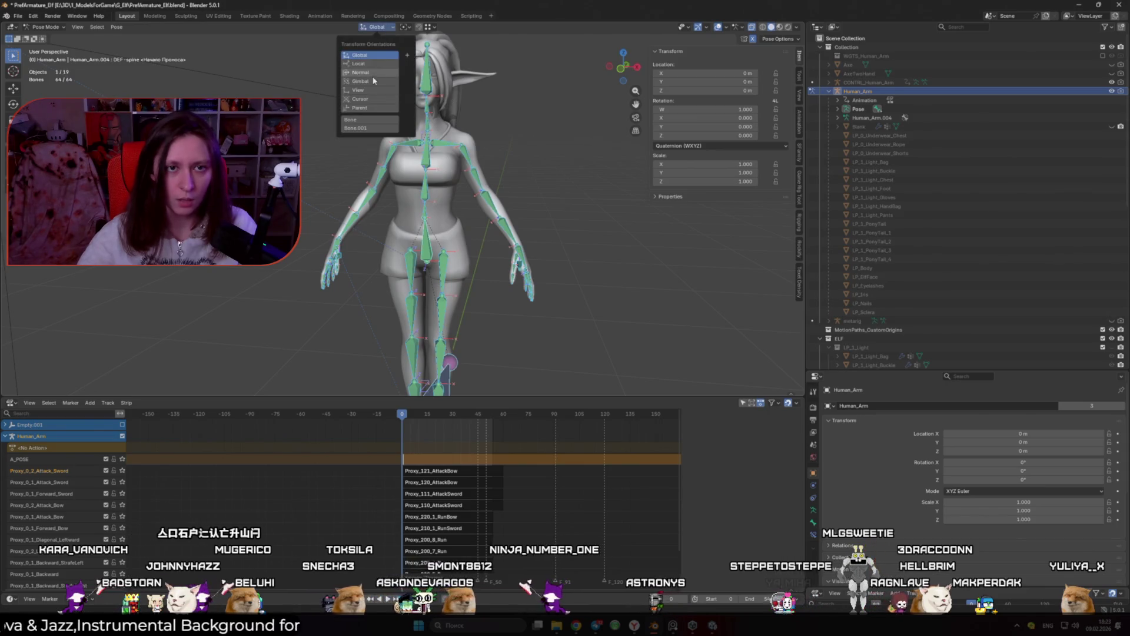
left_click(405, 28)
left_click(426, 69)
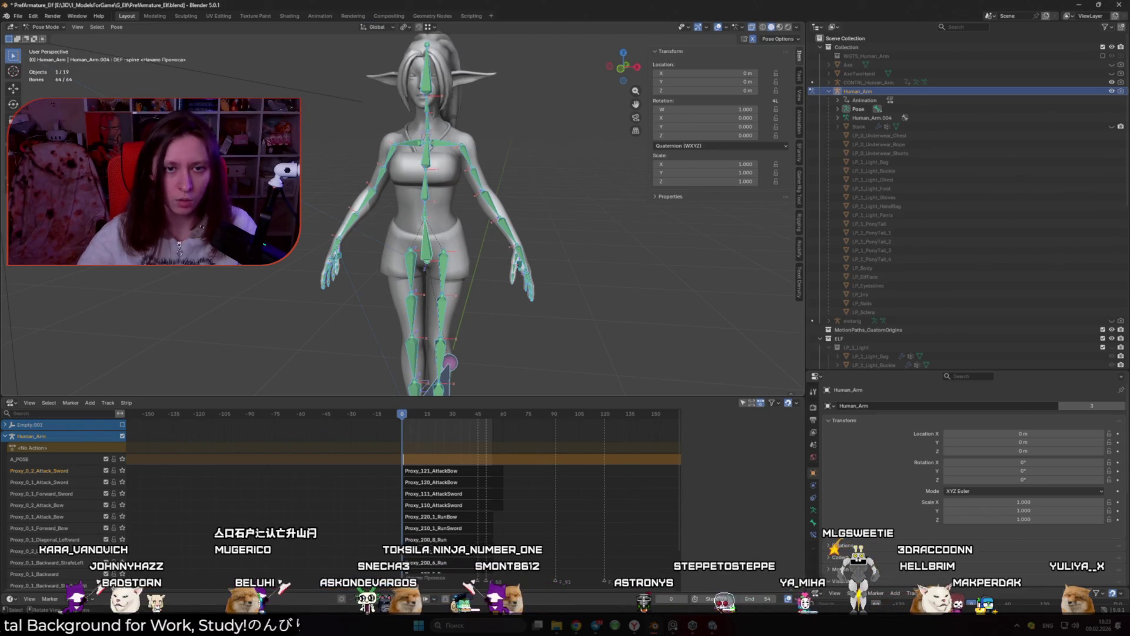
Test-scale the left thigh bone (cancelled), then shrink the middle spine bone to 0.365
left_click(458, 278)
key("s")
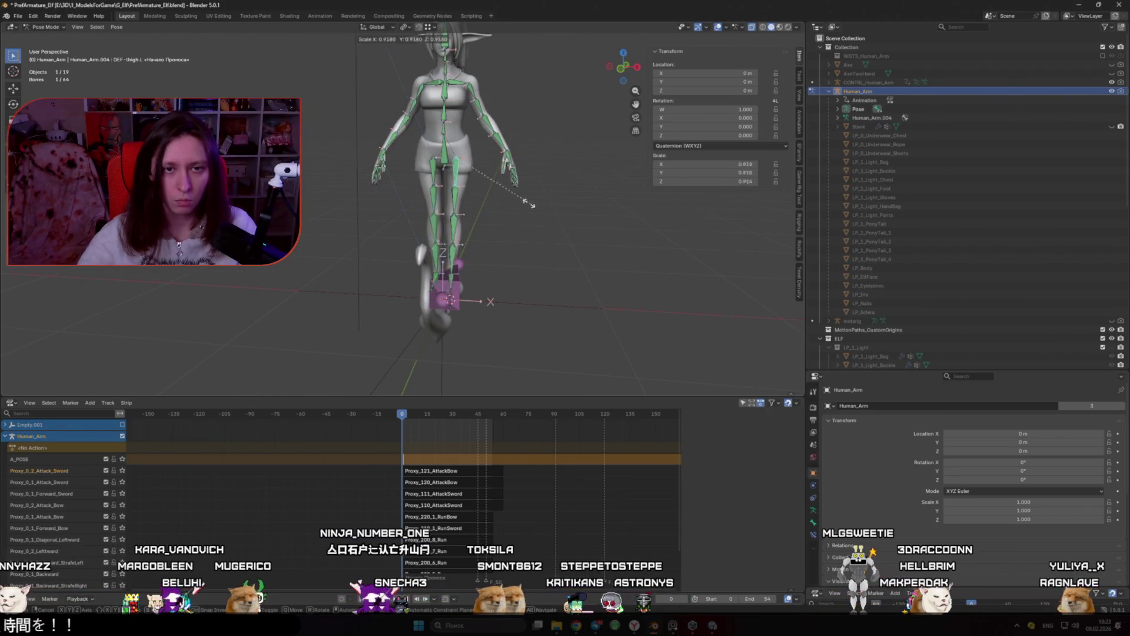
key("Escape")
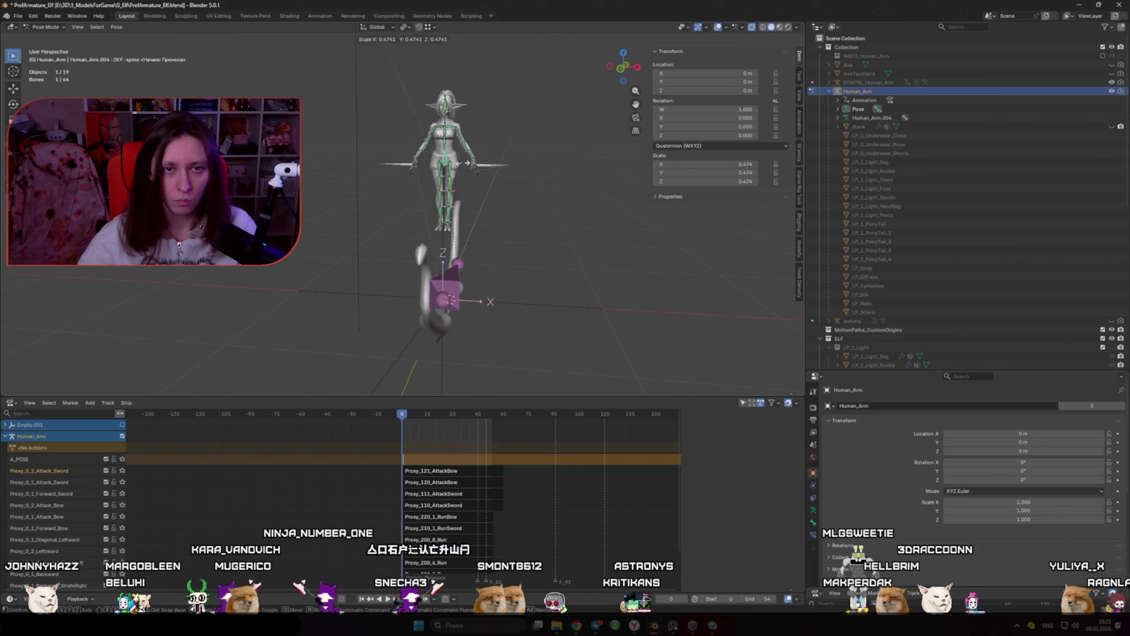
left_click(445, 129)
key("s")
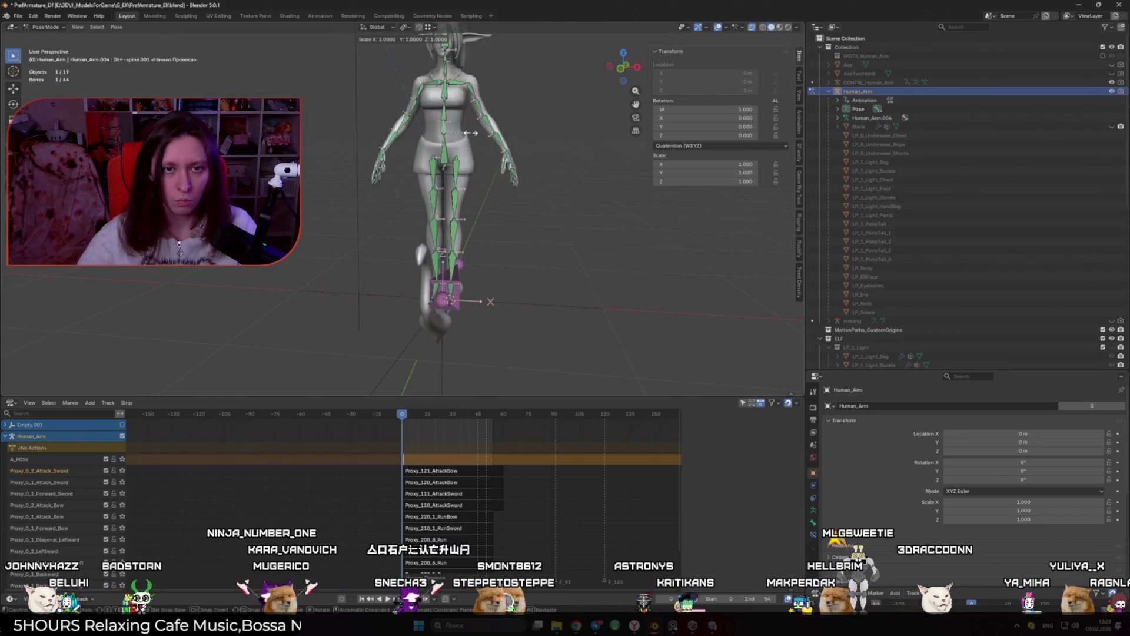
left_click(490, 302)
Enlarge the left upper arm bone, then undo the scaling so bones return to original size
mouse_move(491, 301)
left_mouse_down()
mouse_move(467, 213)
mouse_move(595, 221)
left_mouse_up()
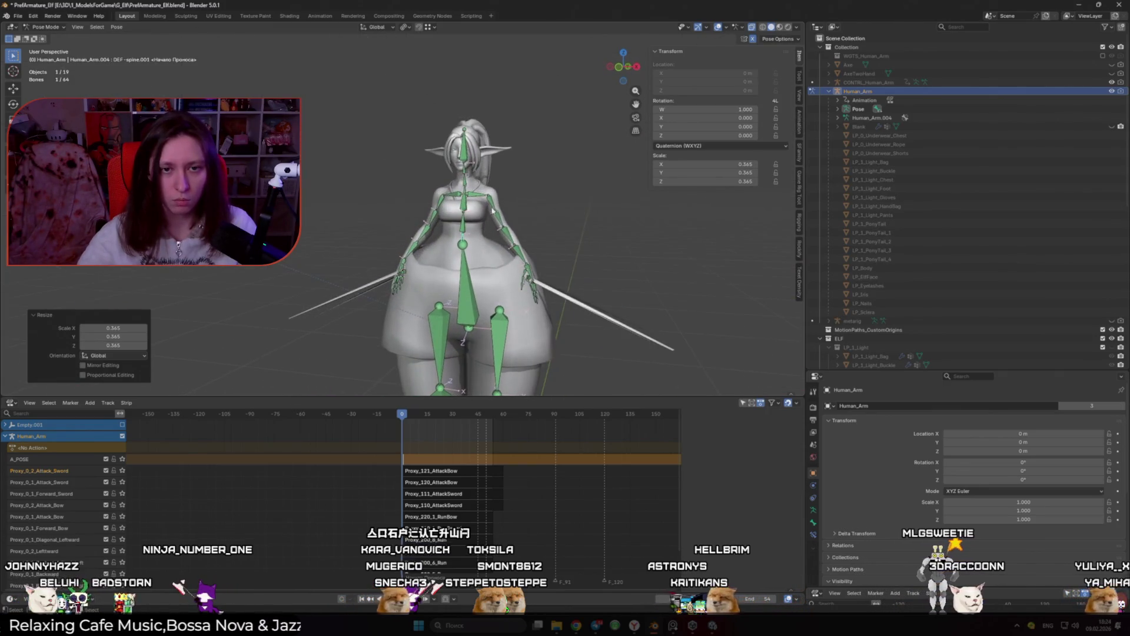
scroll(541, 124, "up", 5)
left_click(541, 123)
key("s")
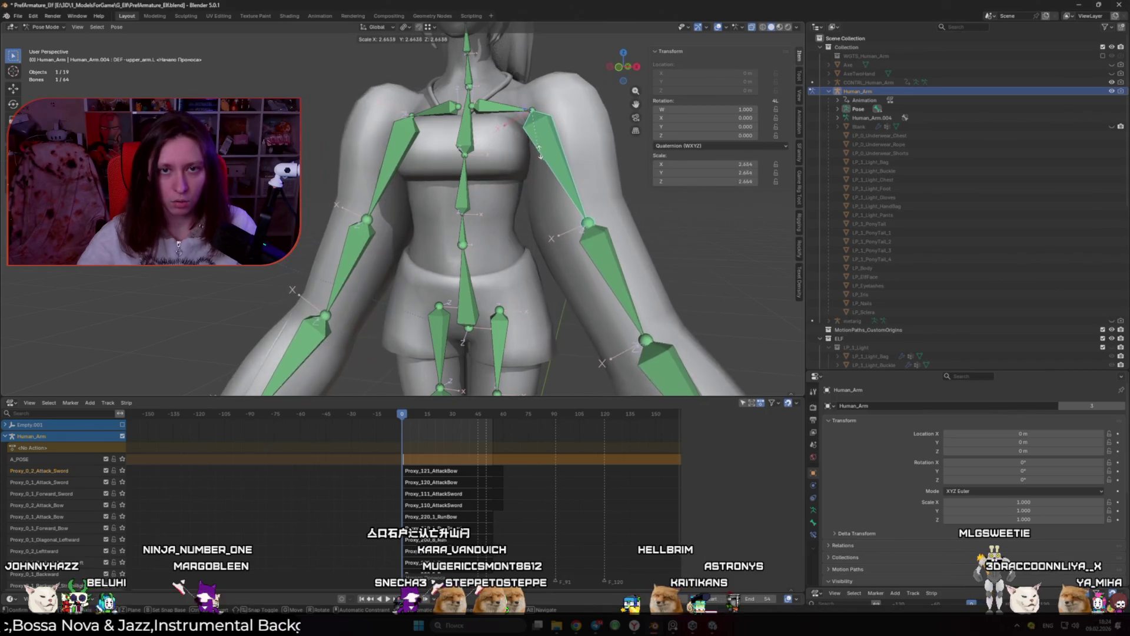
left_click(551, 156)
scroll(456, 220, "down", 3)
scroll(456, 221, "down", 3)
mouse_move(459, 223)
left_mouse_down()
mouse_move(483, 194)
mouse_move(506, 212)
mouse_move(495, 237)
left_mouse_up()
key("ctrl+z")
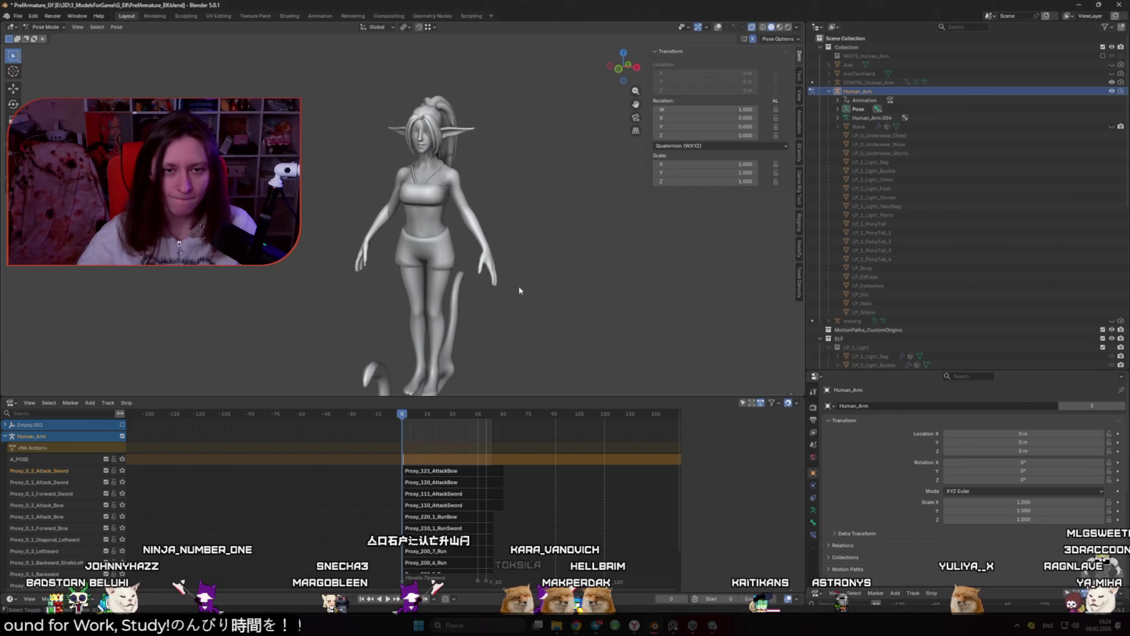
scroll(489, 247, "up", 4)
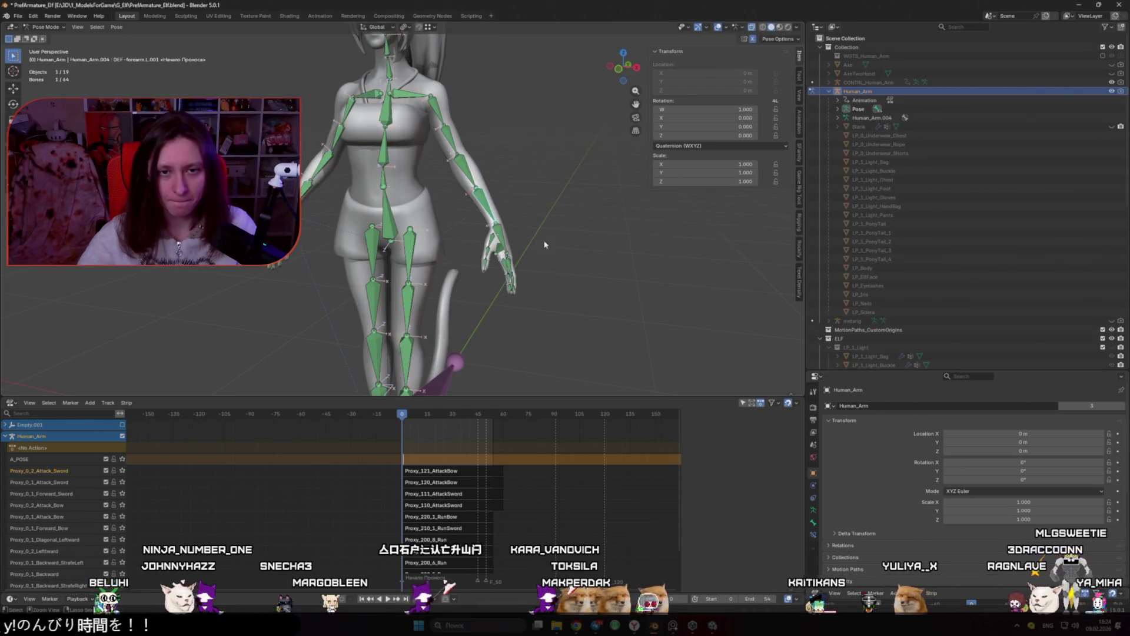
key("ctrl+Tab")
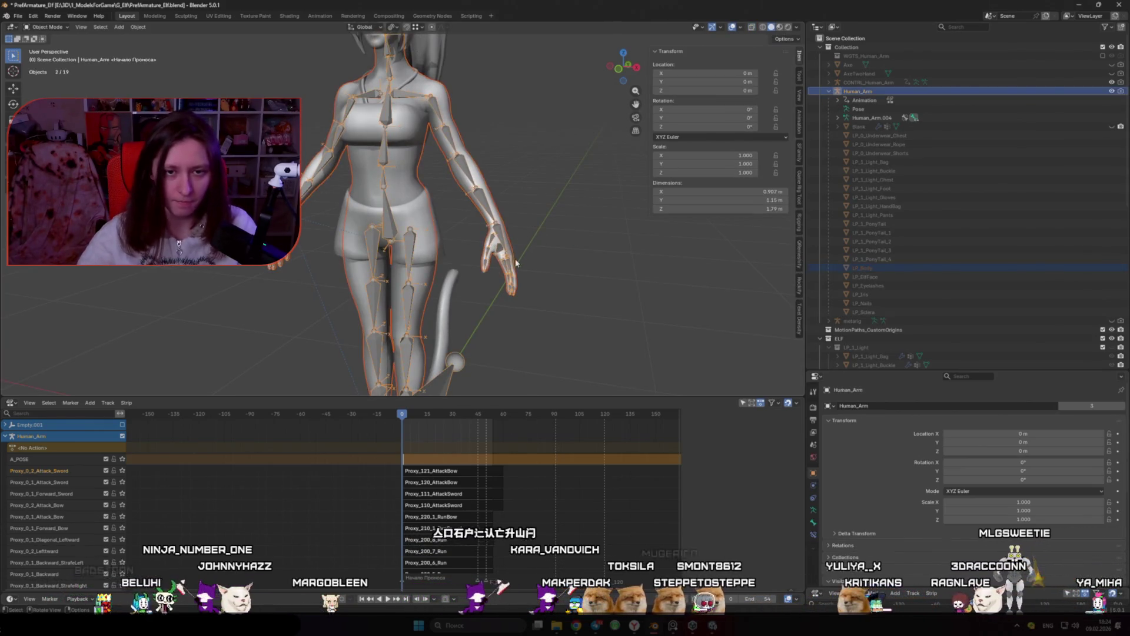
key("ctrl+Tab")
key("ctrl+Tab")
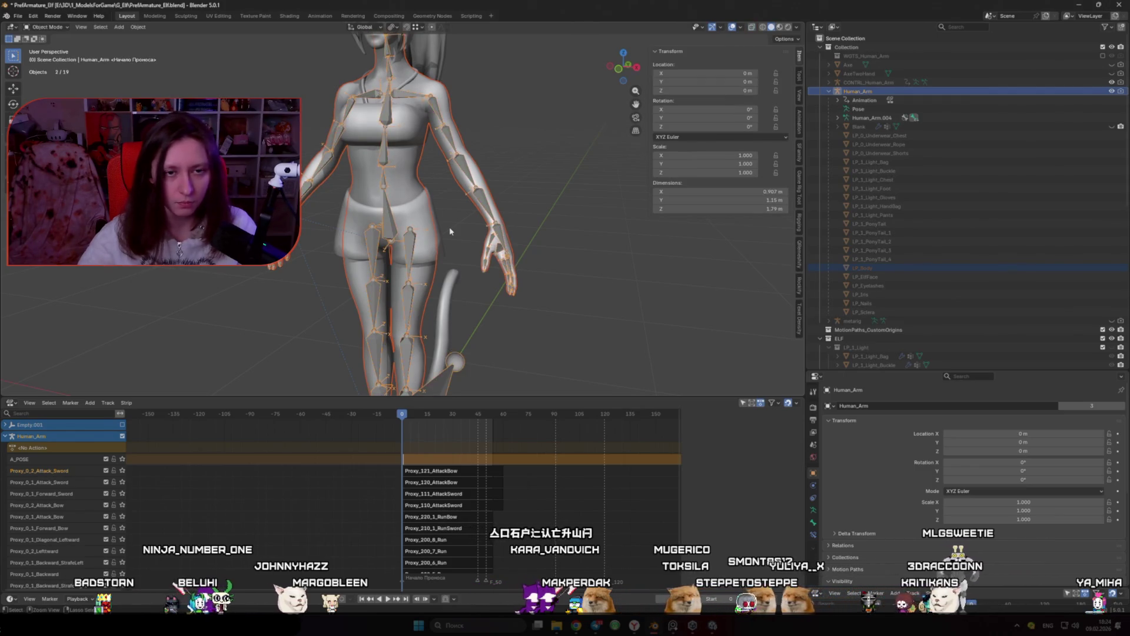
left_click(484, 220)
key("ctrl+Tab")
key("7")
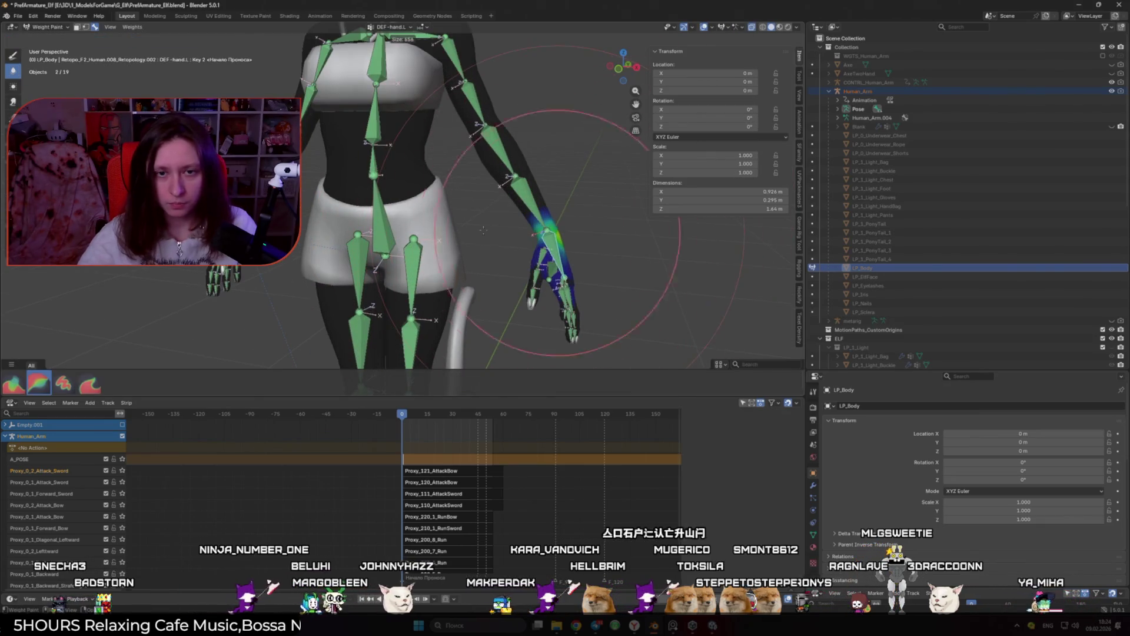
key("bracketright")
key("bracketright")
key("bracketright")
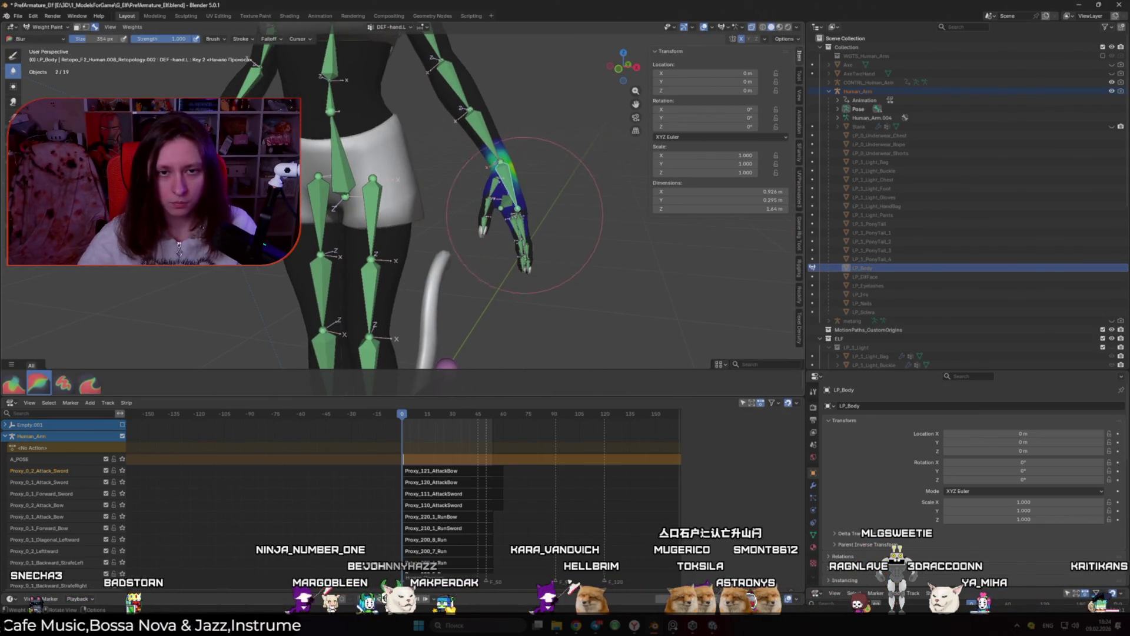
left_click(38, 384)
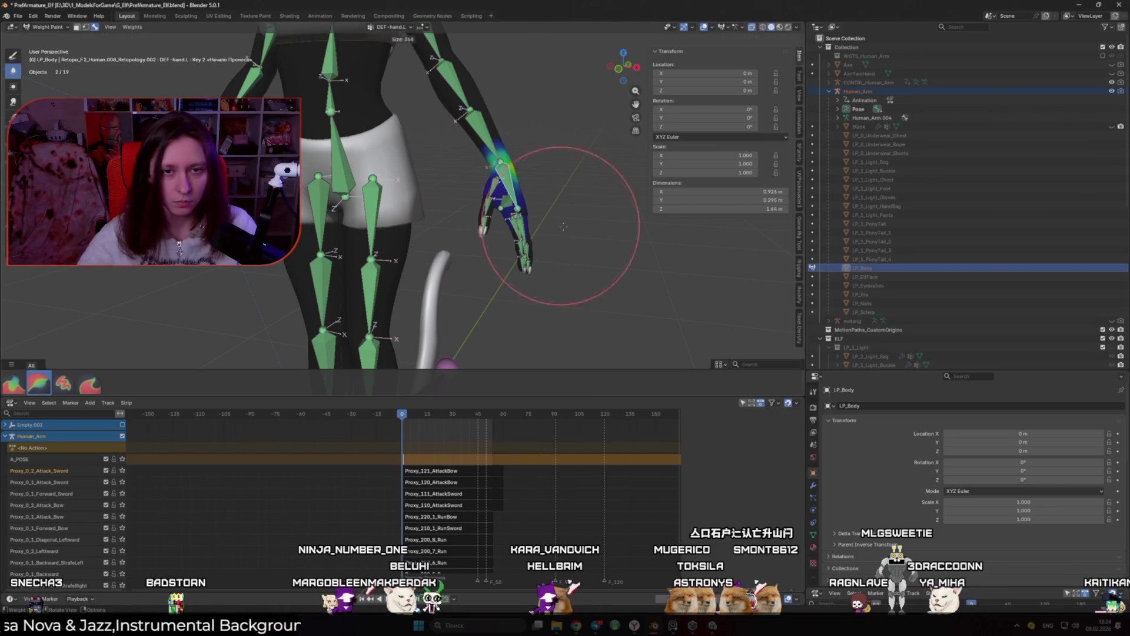
key("ctrl+Tab")
left_click(493, 195)
key("ctrl+Tab")
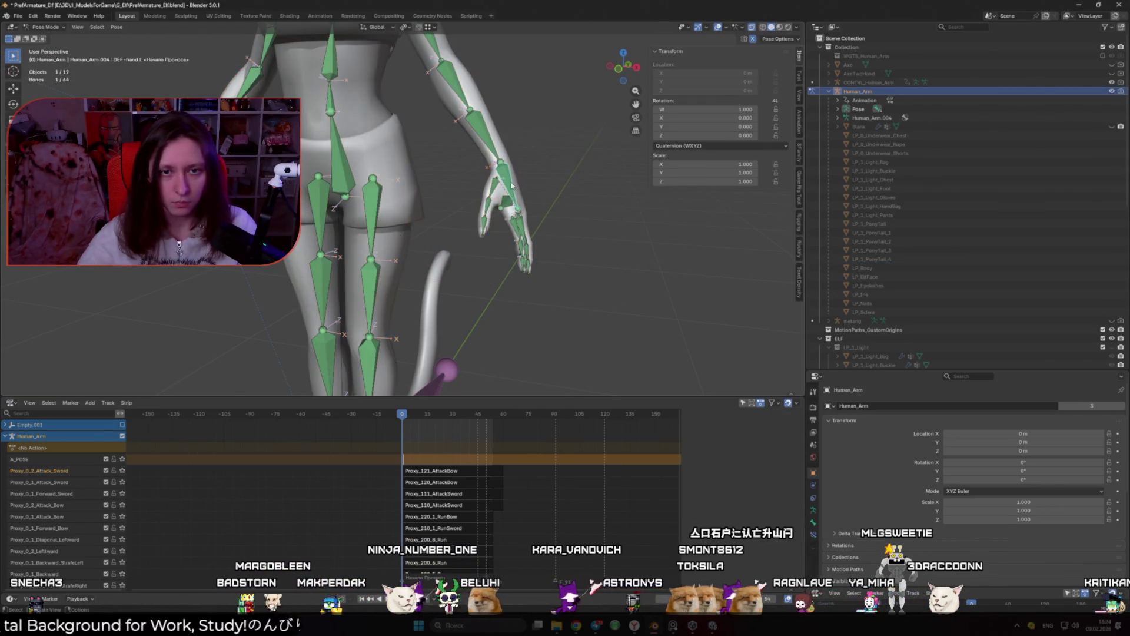
key("r")
key("Escape")
scroll(475, 158, "down", 2)
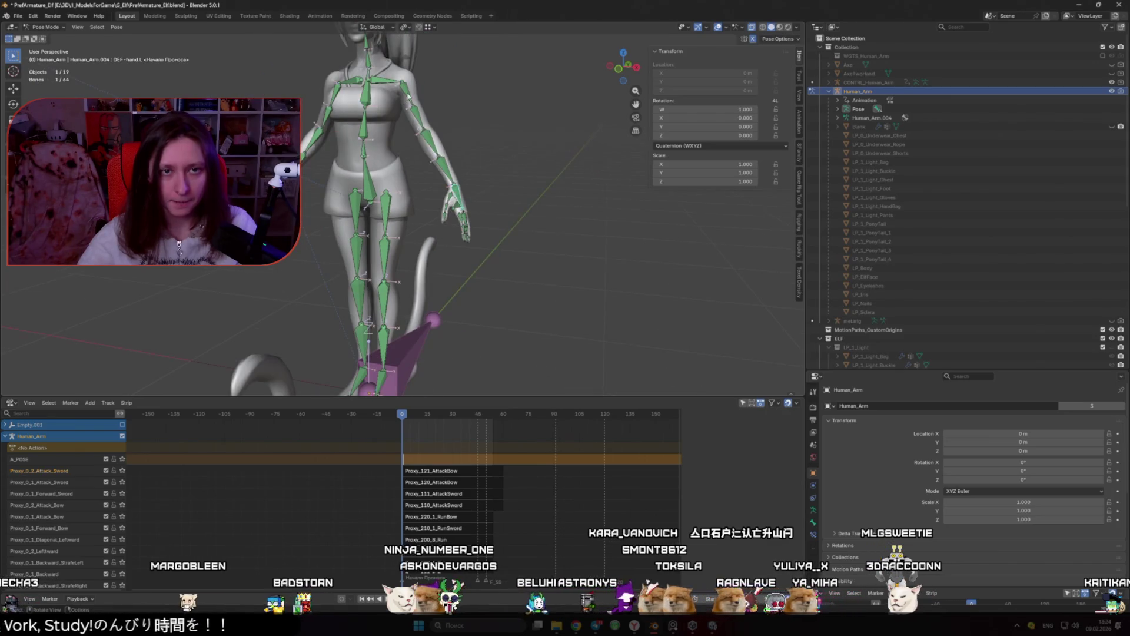
left_click(408, 95)
key("r")
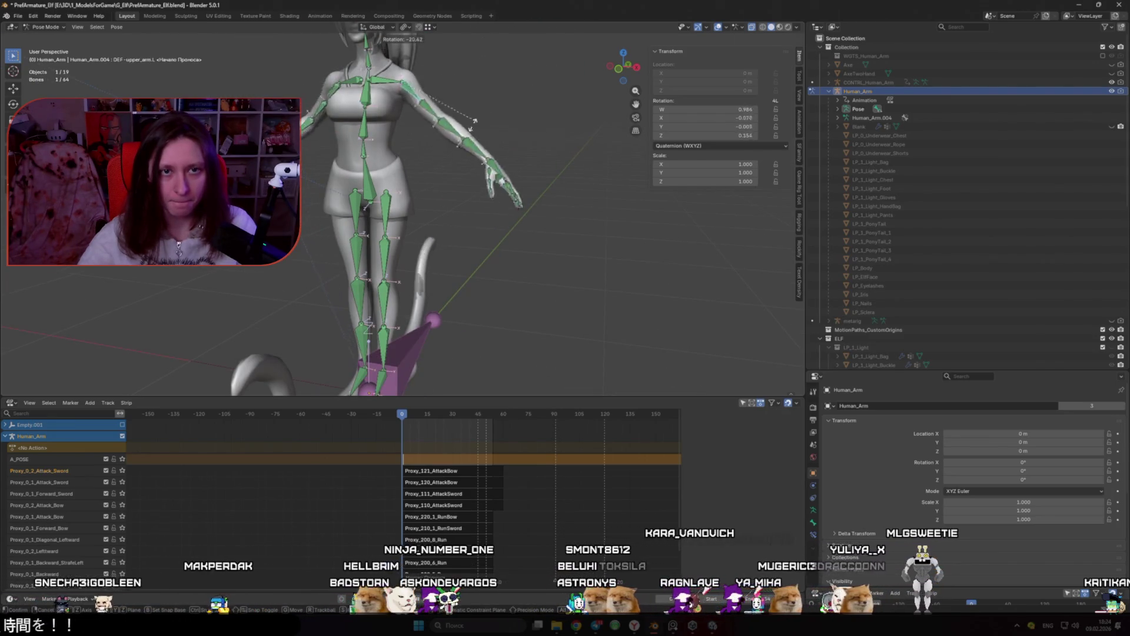
key("Escape")
scroll(465, 153, "down", 3)
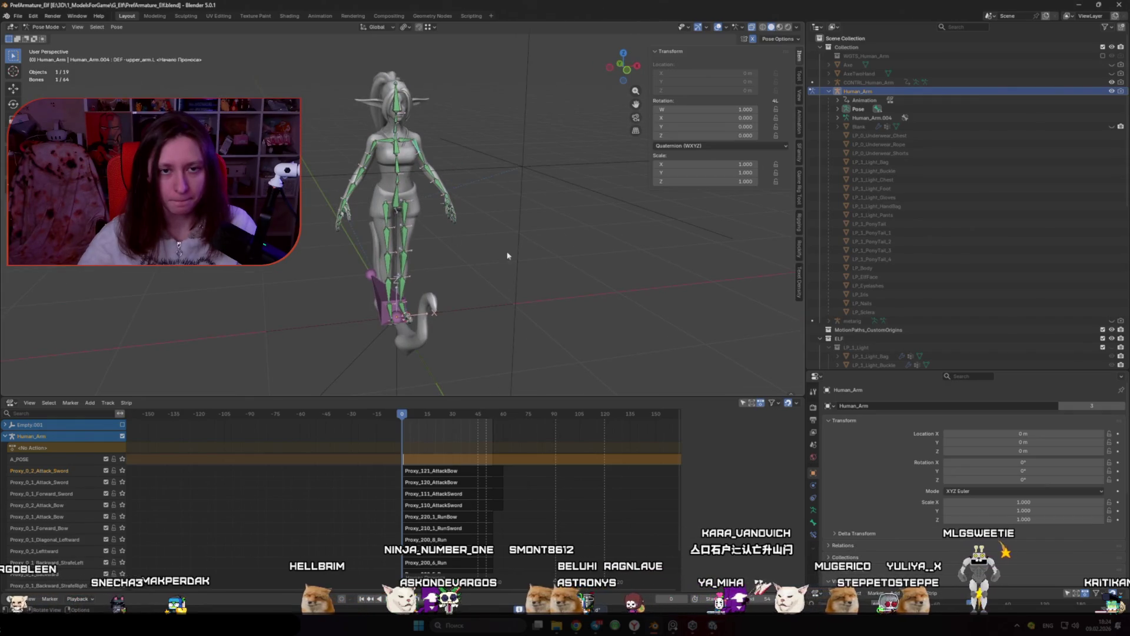
In Object Mode, select the underwear, rope, hair and face meshes, with Human_Arm as active object
scroll(508, 256, "up", 2)
key("ctrl+Tab")
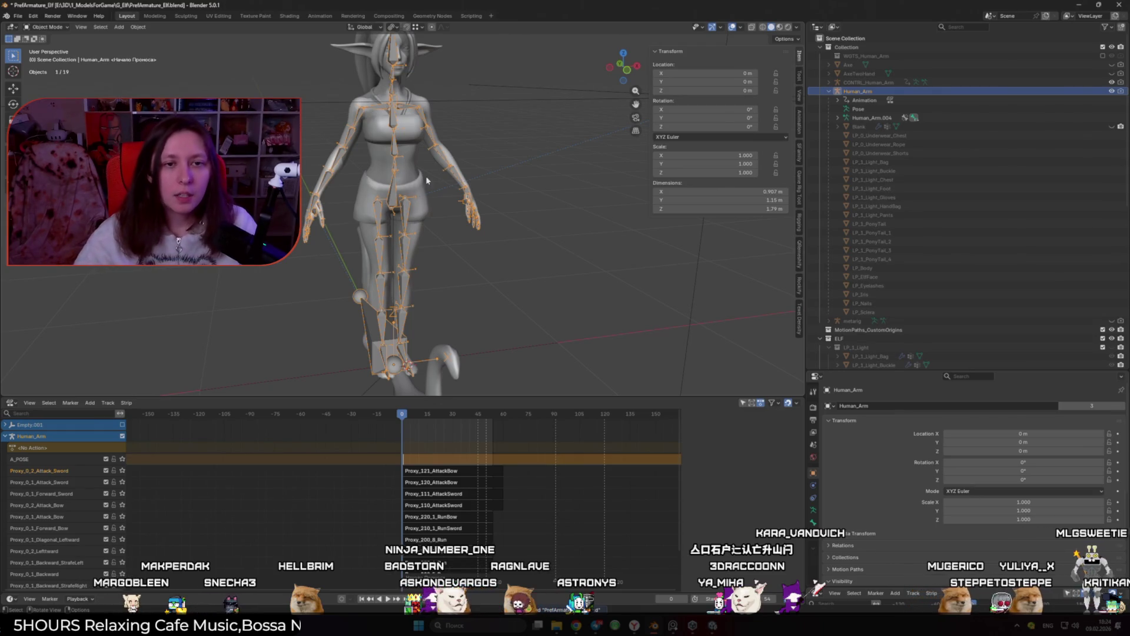
left_click(360, 217)
scroll(360, 217, "up", 2)
left_click(427, 203, "shift")
left_click(406, 159, "shift")
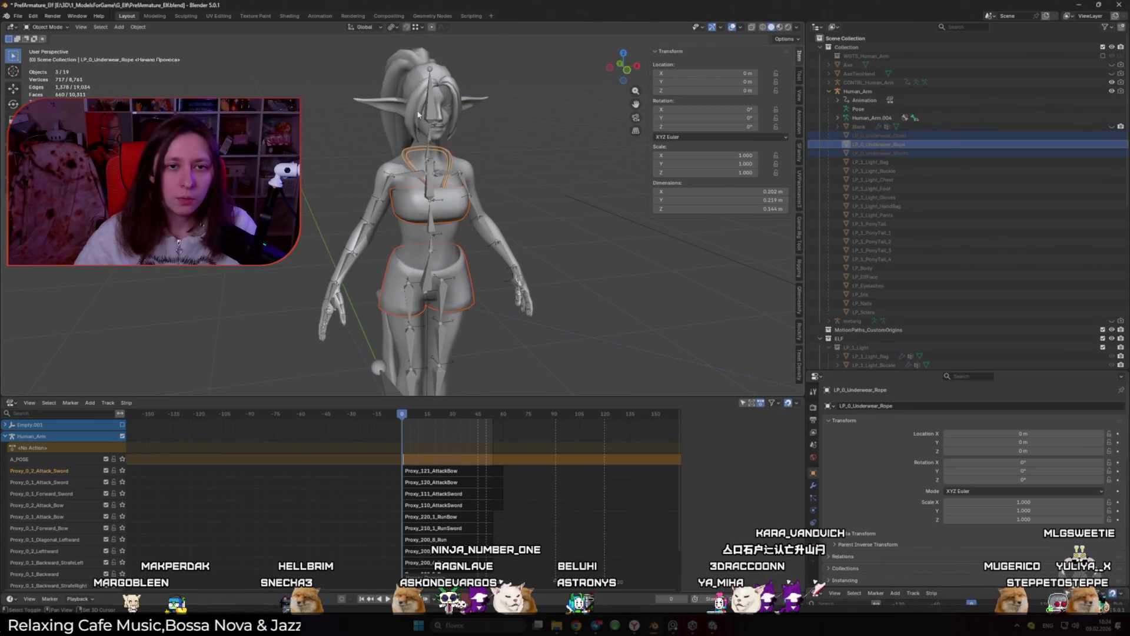
left_click_drag(431, 98, 431, 98)
scroll(459, 212, "up", 1)
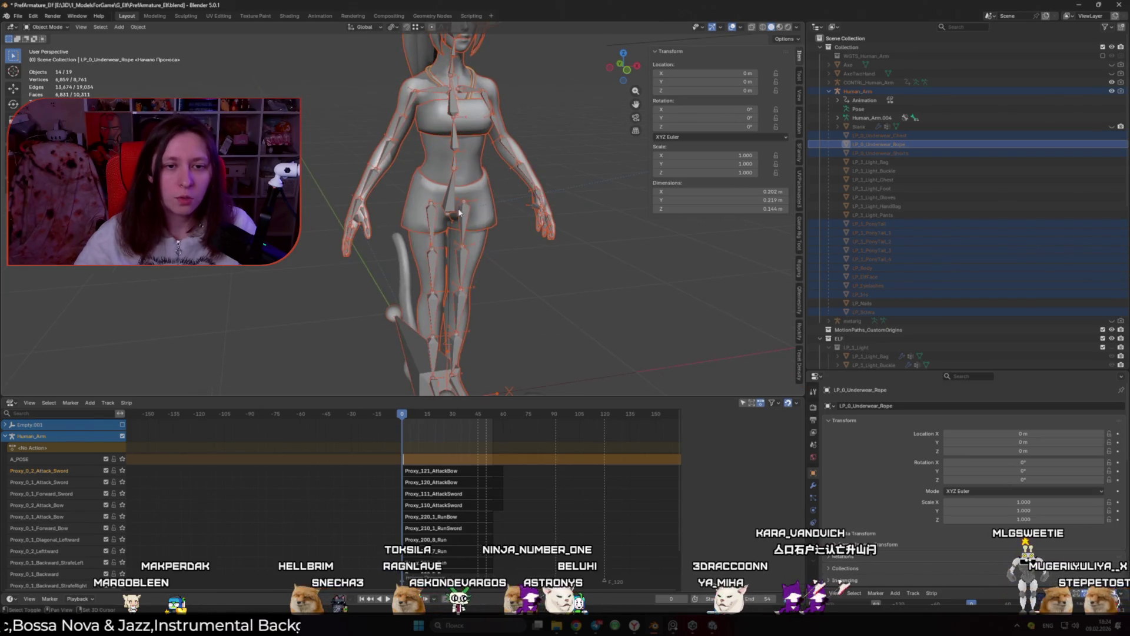
left_click(448, 198, "shift")
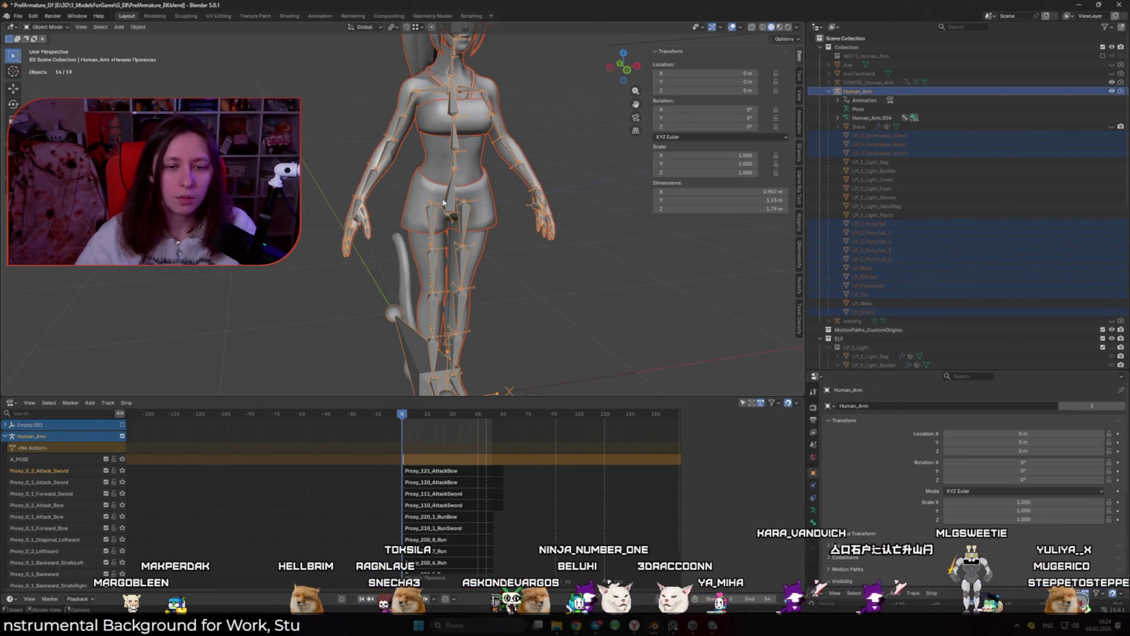
left_click(18, 17)
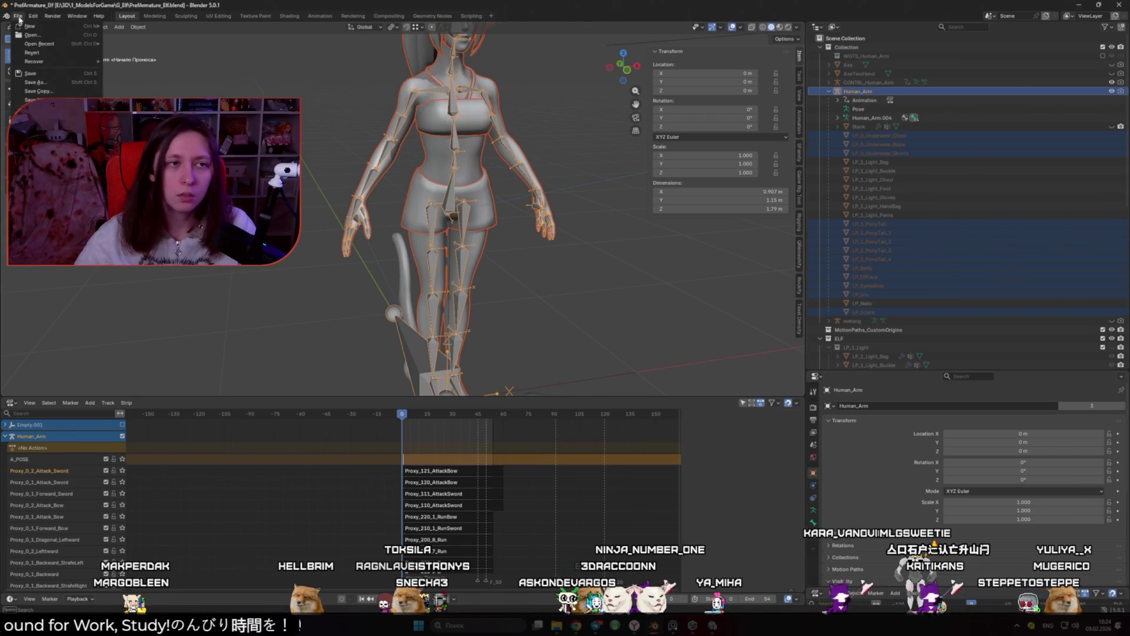
Export the selection as TestHumanoid.fbx into the Elf folder using the UnityExport preset
left_click(136, 195)
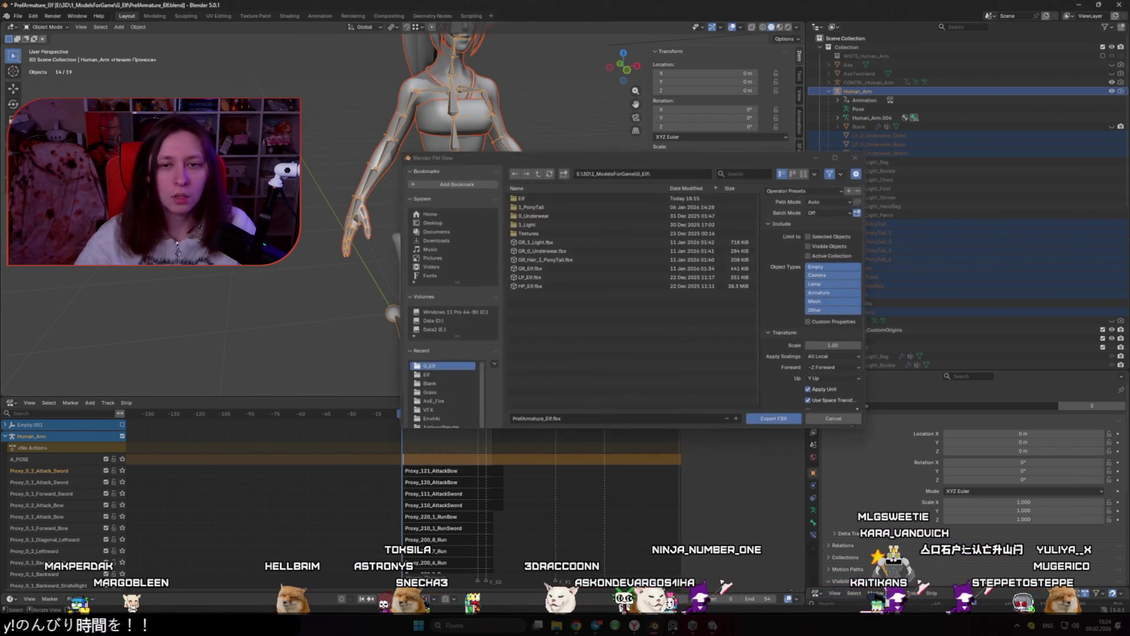
left_click(553, 199)
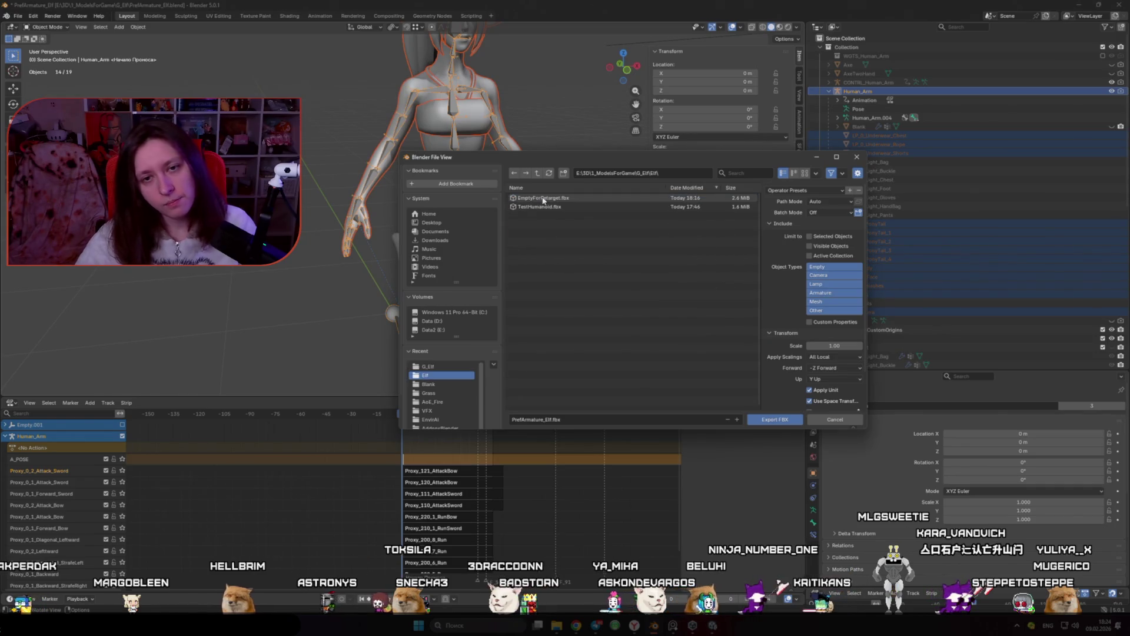
left_click(785, 191)
scroll(771, 313, "down", 2)
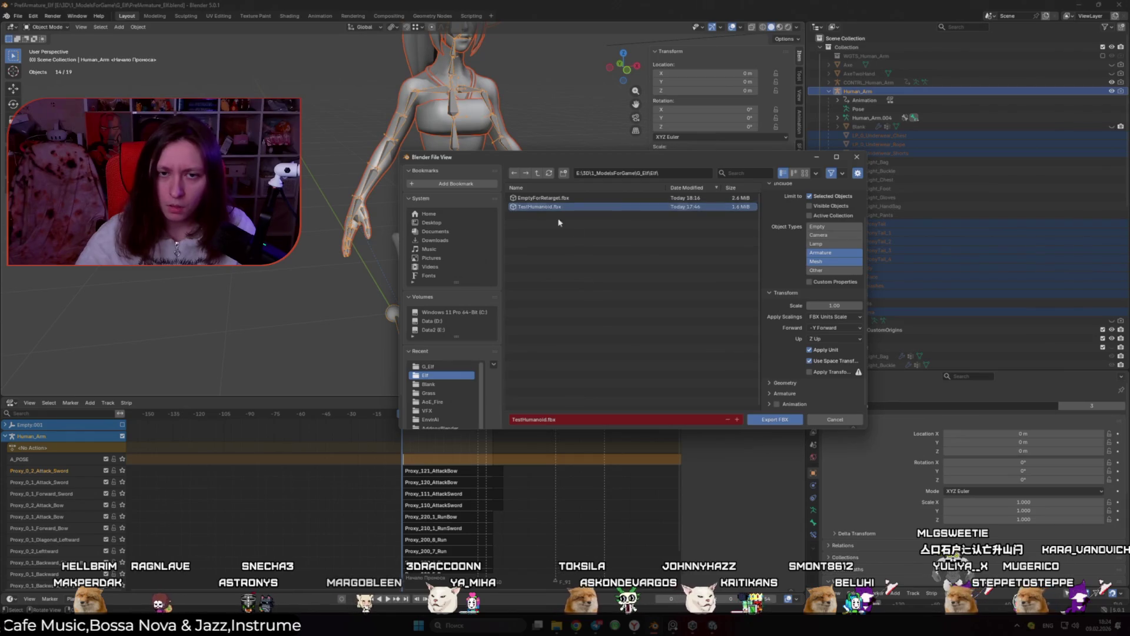
left_click(781, 425)
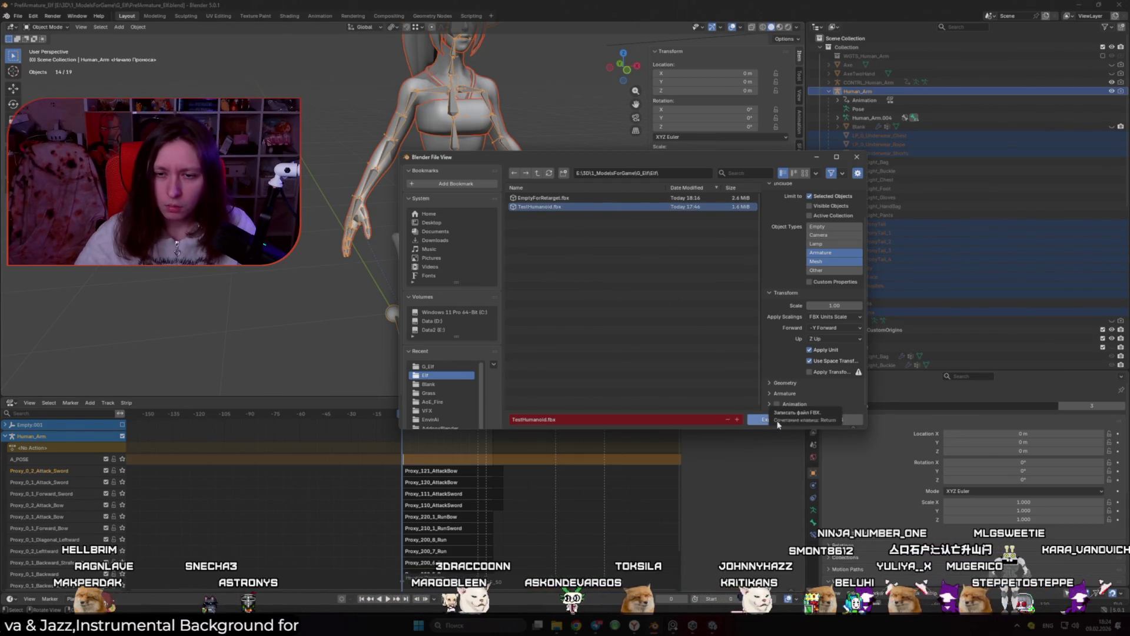
scroll(510, 354, "up", 2)
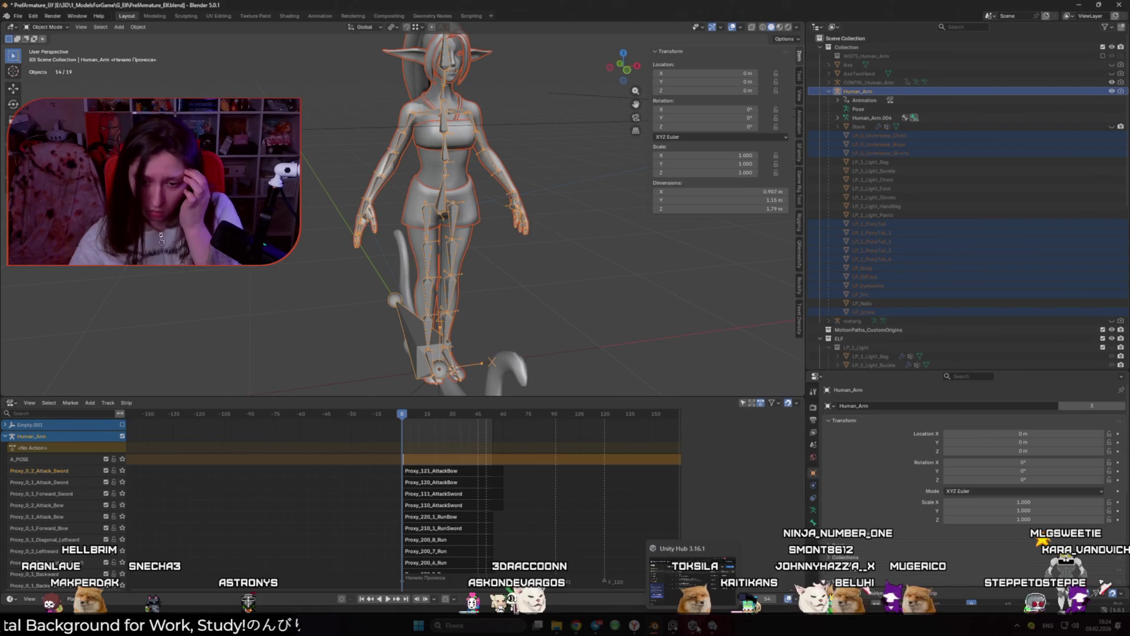
Delete the old TestHumanoid and EmptyForRetarget model assets from Unity's Elfs folder
key("alt+Tab")
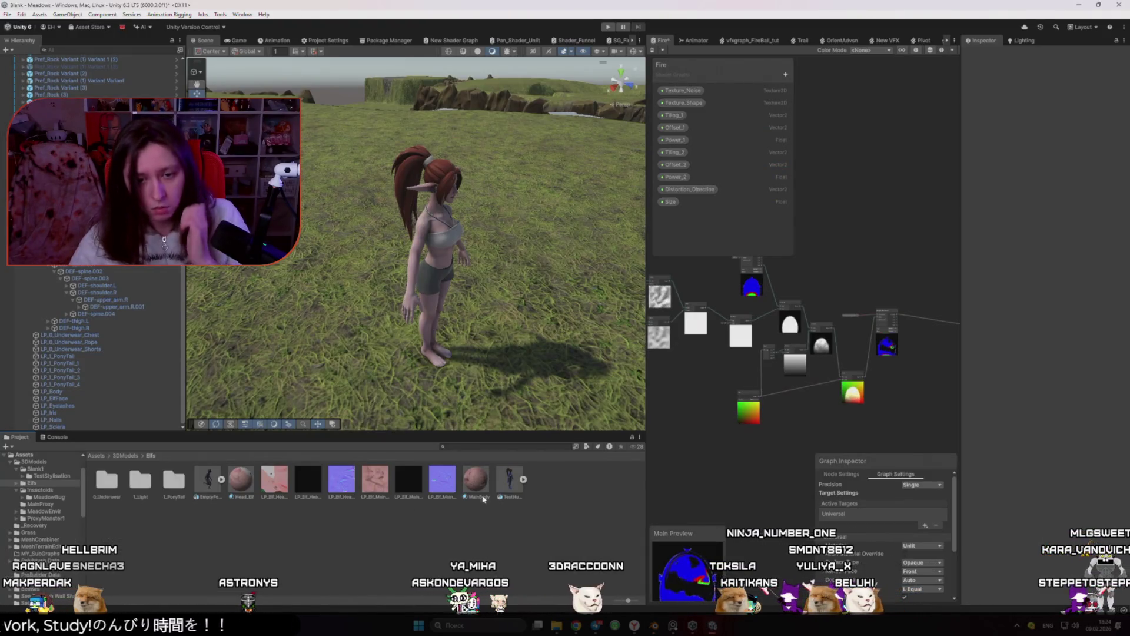
left_click(509, 483)
key("Delete")
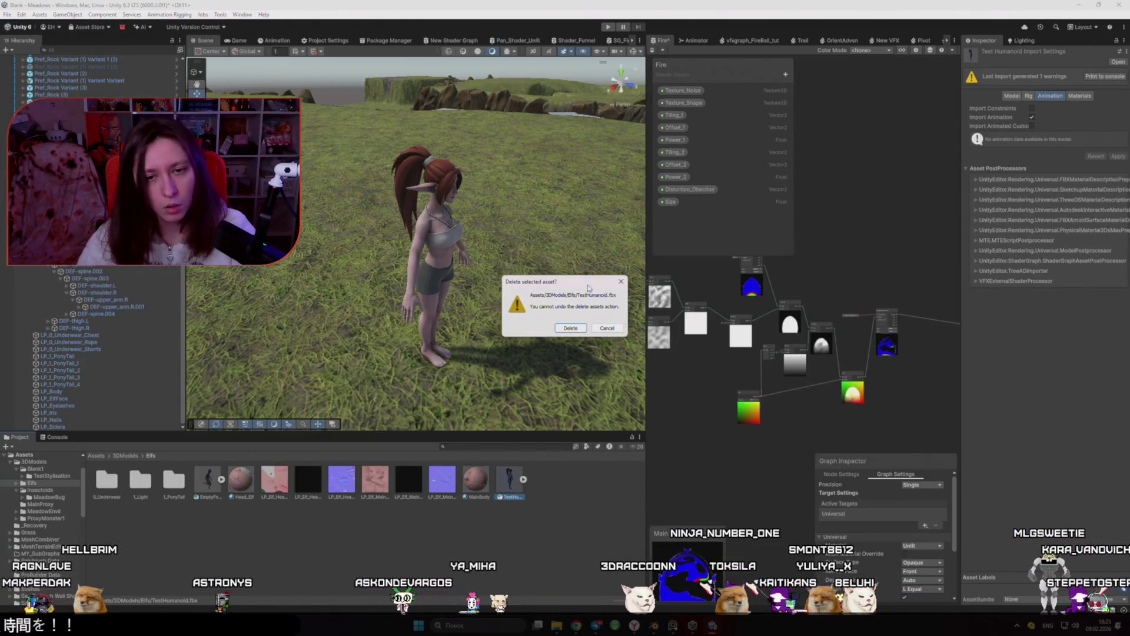
left_click(570, 328)
left_click(210, 489)
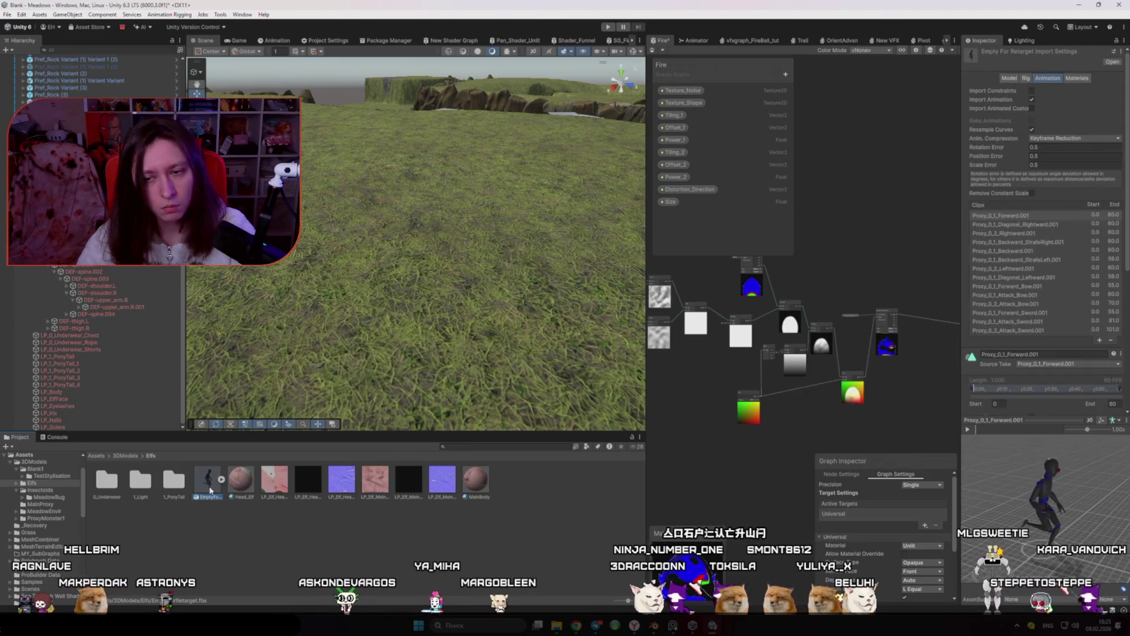
key("Delete")
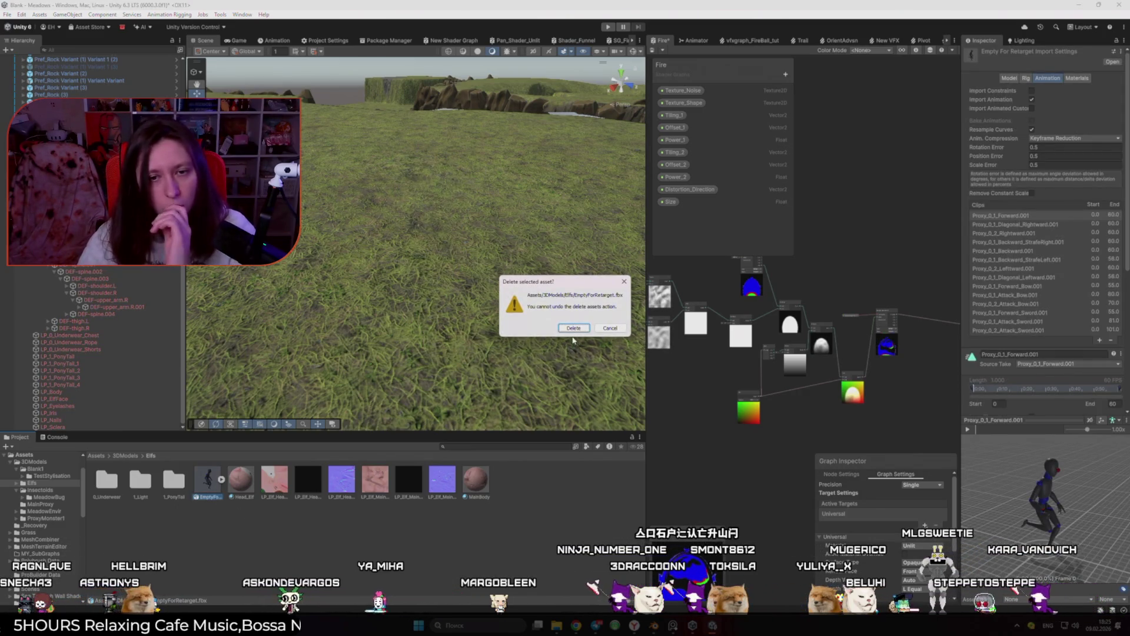
left_click(573, 327)
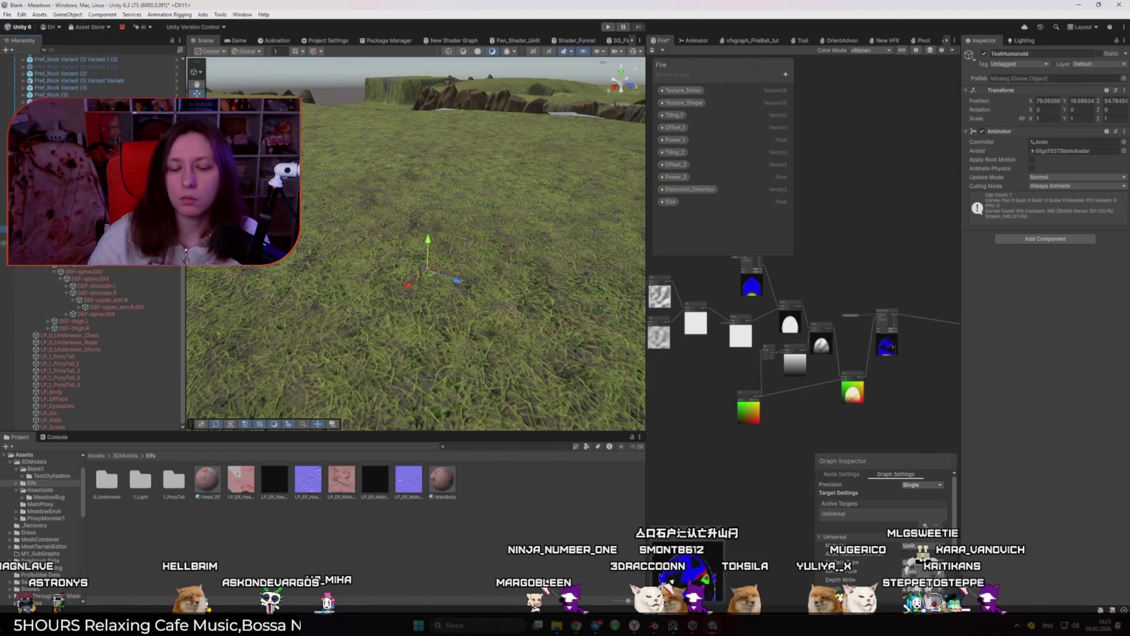
Drag the elf FBX files from the Elf folder on disk into the Elfs folder
left_click(566, 630)
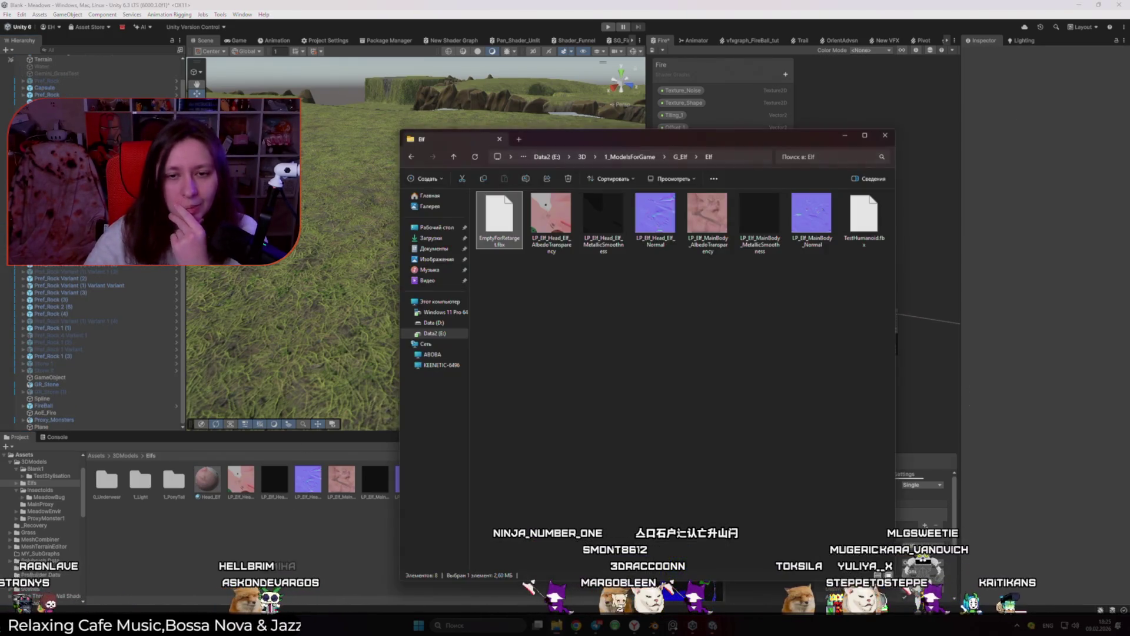
left_click_drag(339, 567, 339, 564)
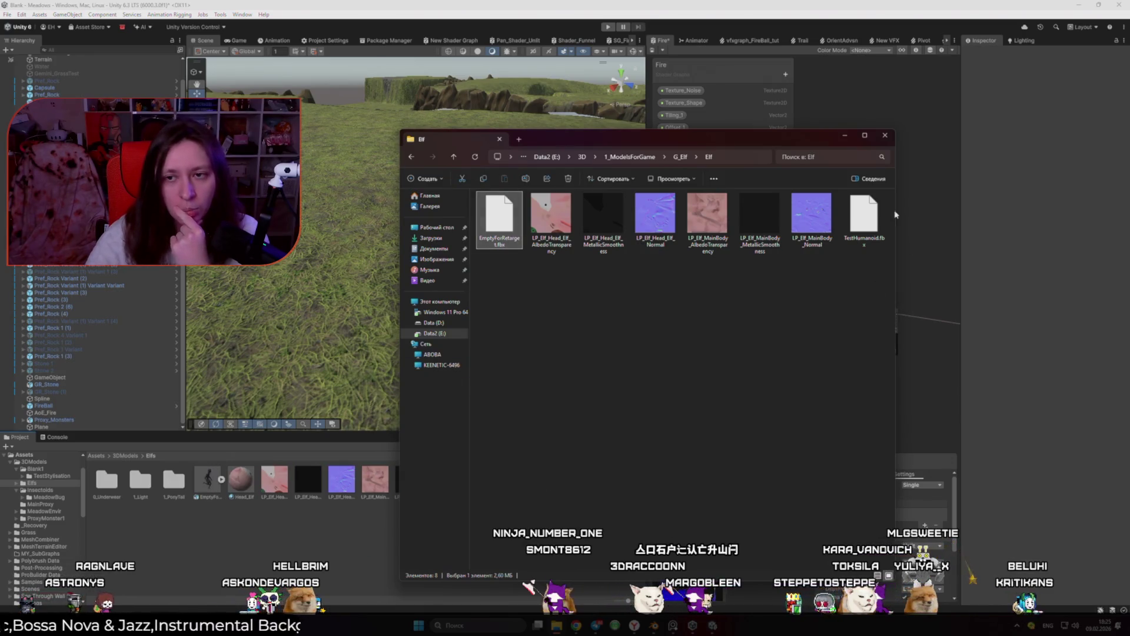
left_click(233, 549)
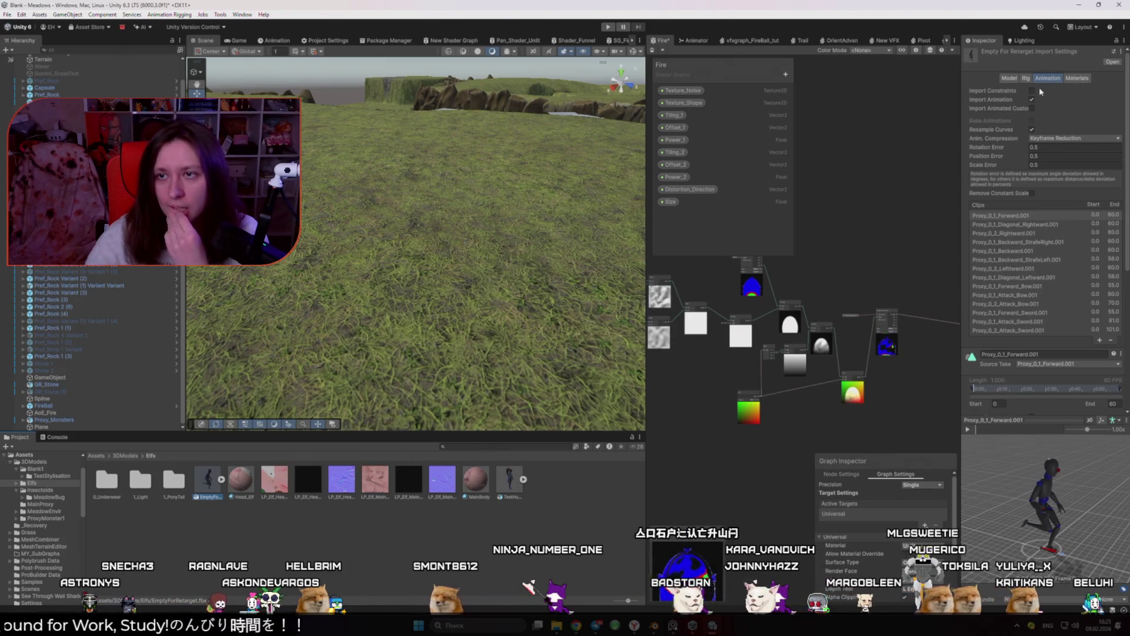
Set EmptyForRetarget's rig to Humanoid with an avatar created from this model, and apply
left_click(1027, 78)
left_click(1058, 91)
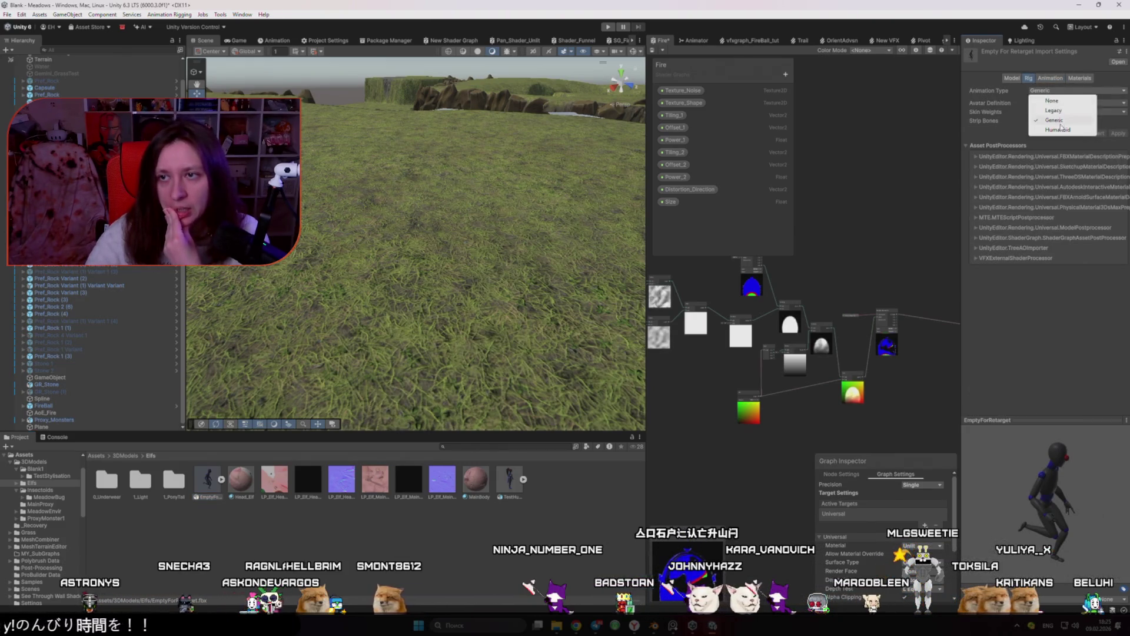
left_click(1053, 120)
left_click(1077, 102)
left_click(1080, 123)
left_click(1117, 163)
Set TestHumanoid's rig to Humanoid, copying the EmptyForRetargetAvatar, and apply
left_click(510, 479)
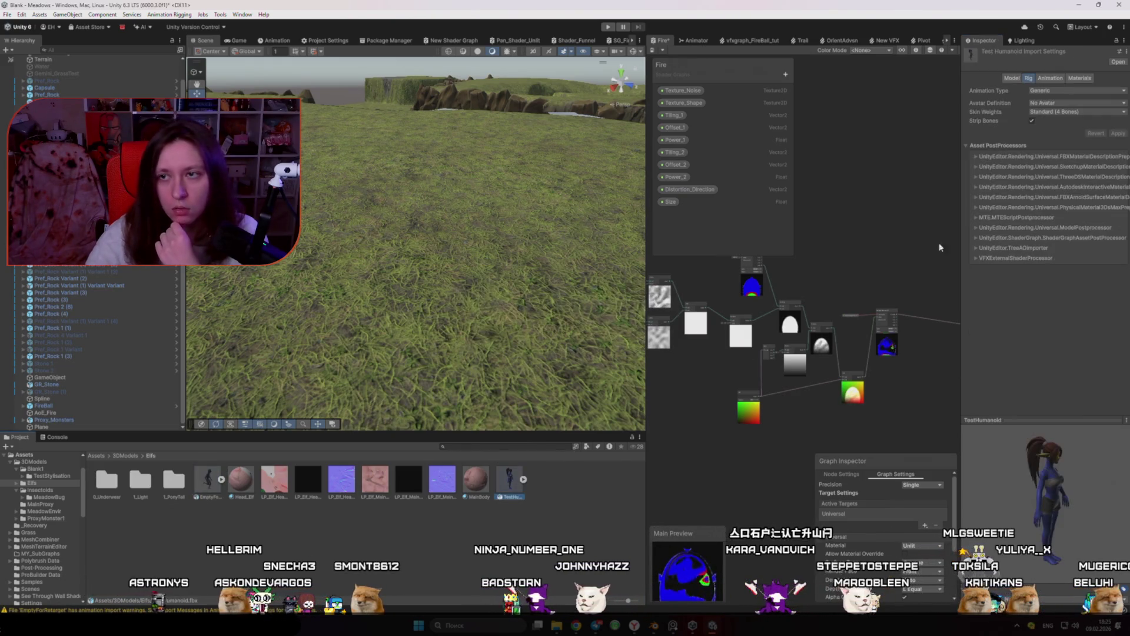
left_click(1058, 91)
left_click(1057, 115)
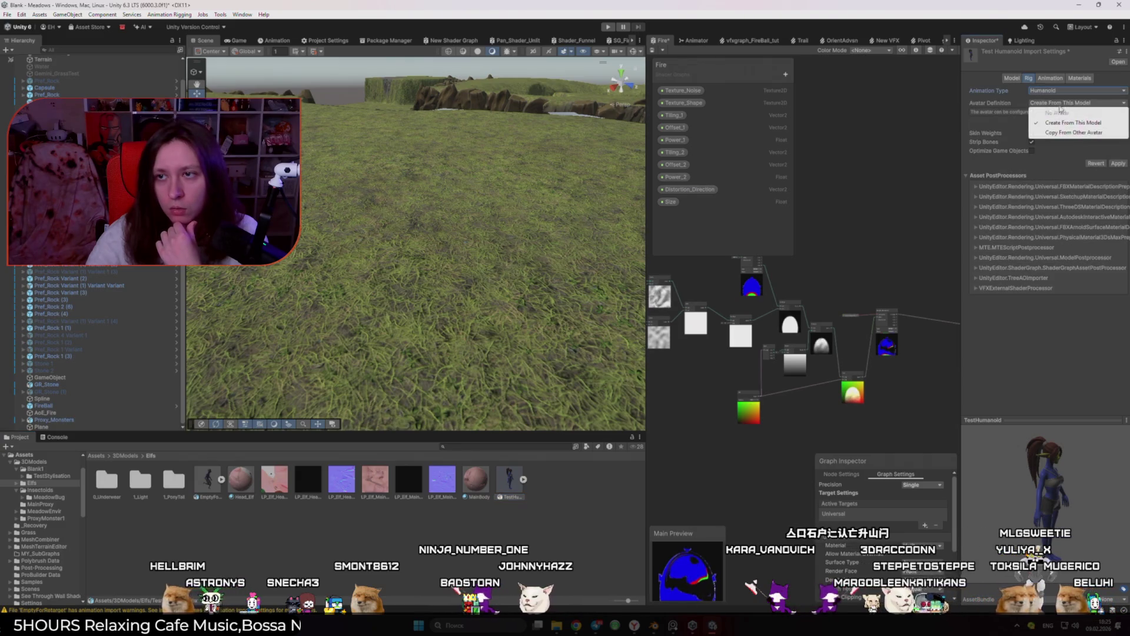
left_click(1089, 129)
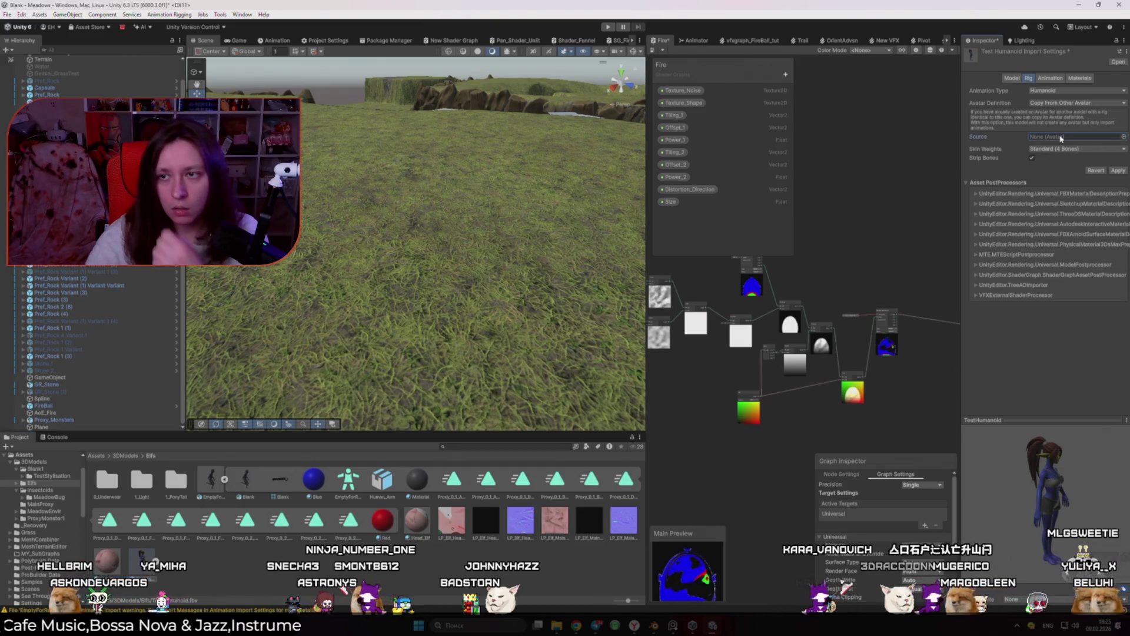
left_click(1124, 137)
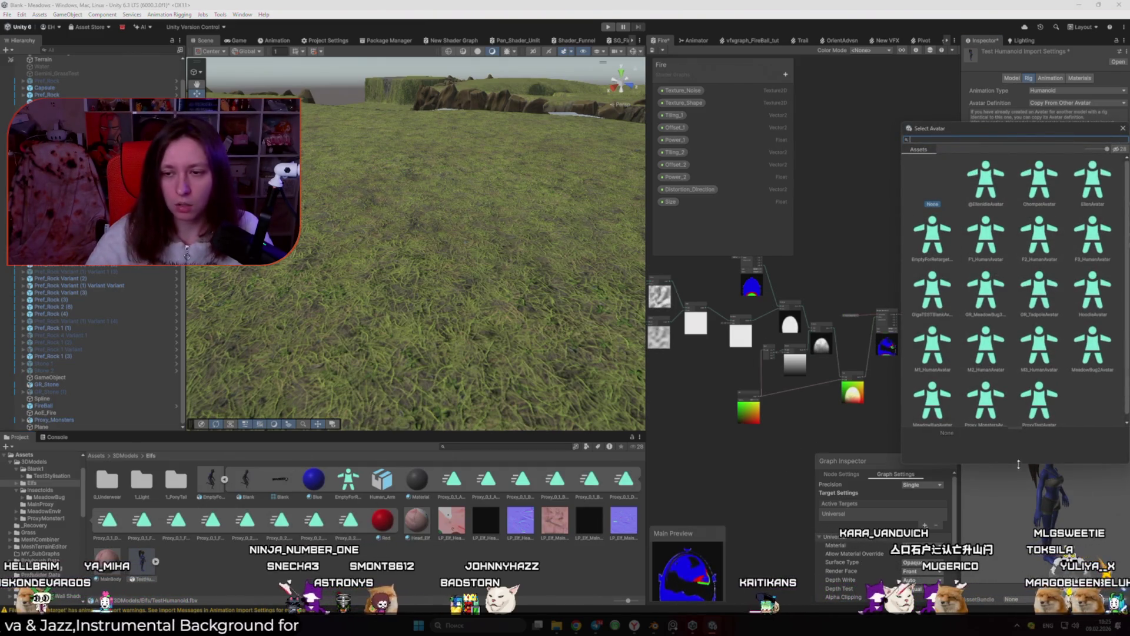
key("Escape")
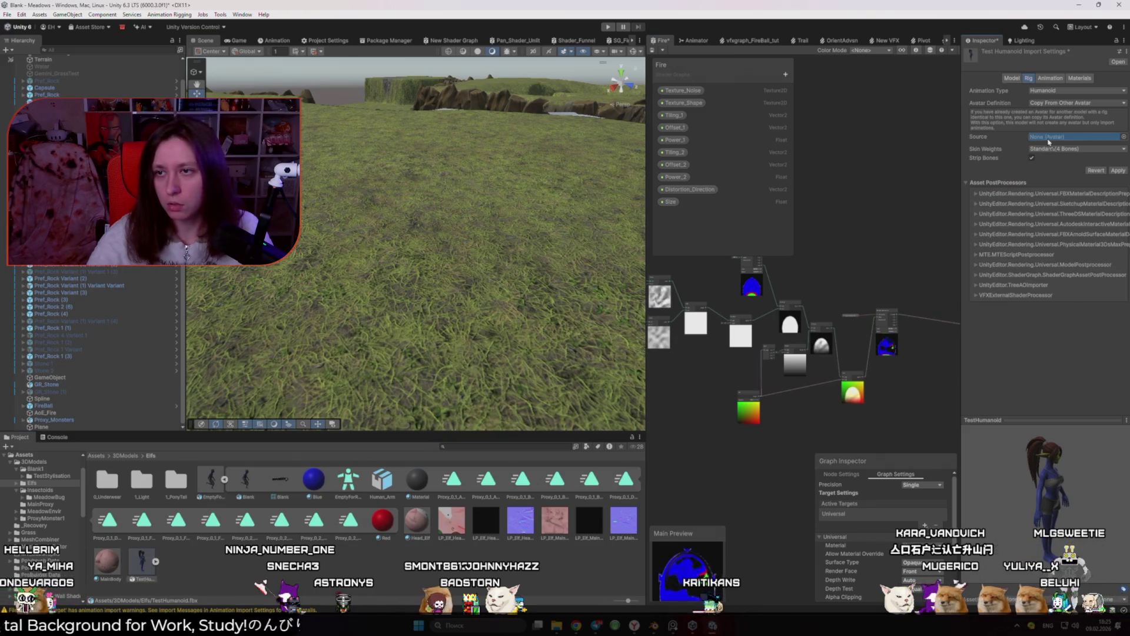
left_click(1118, 171)
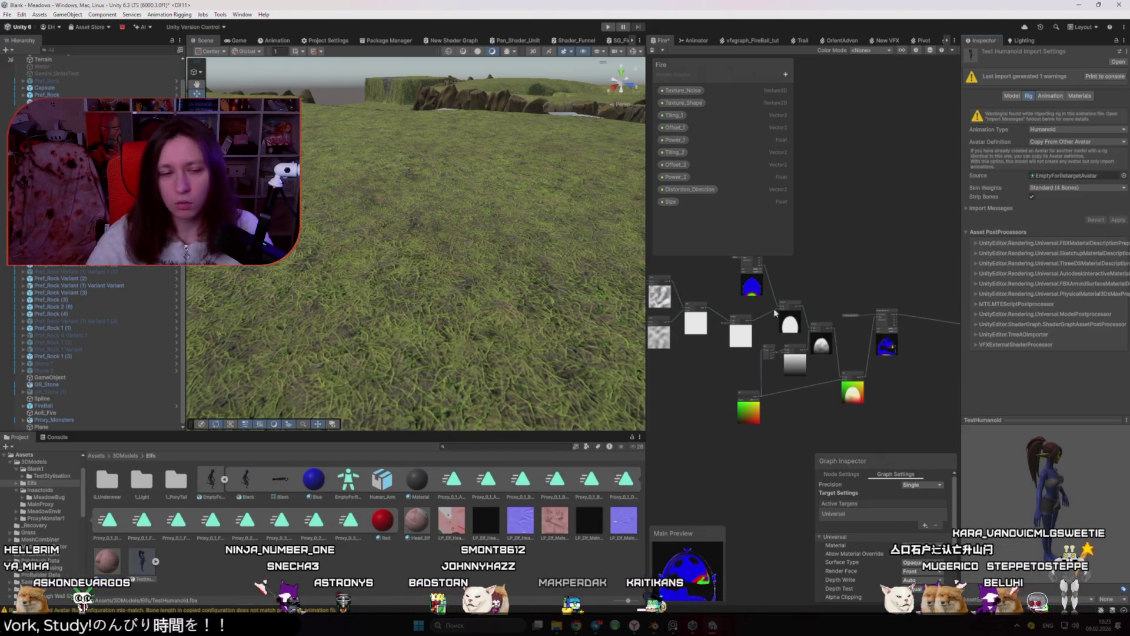
Show the animator controller's Base Layer in the Animator window
left_click(210, 493)
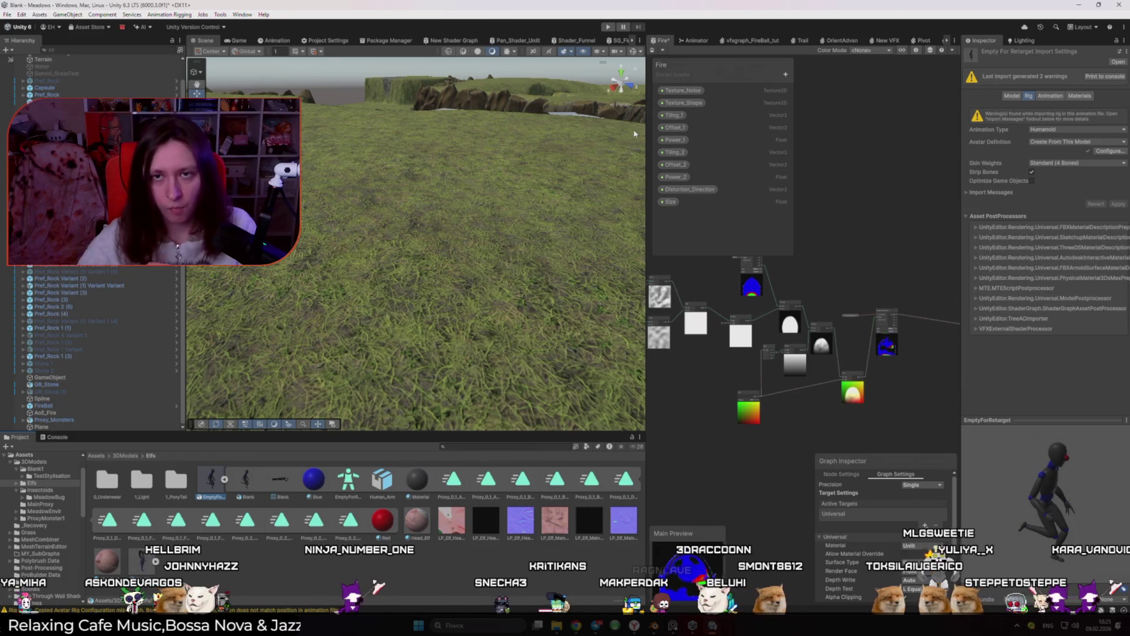
left_click(694, 40)
left_click(735, 105)
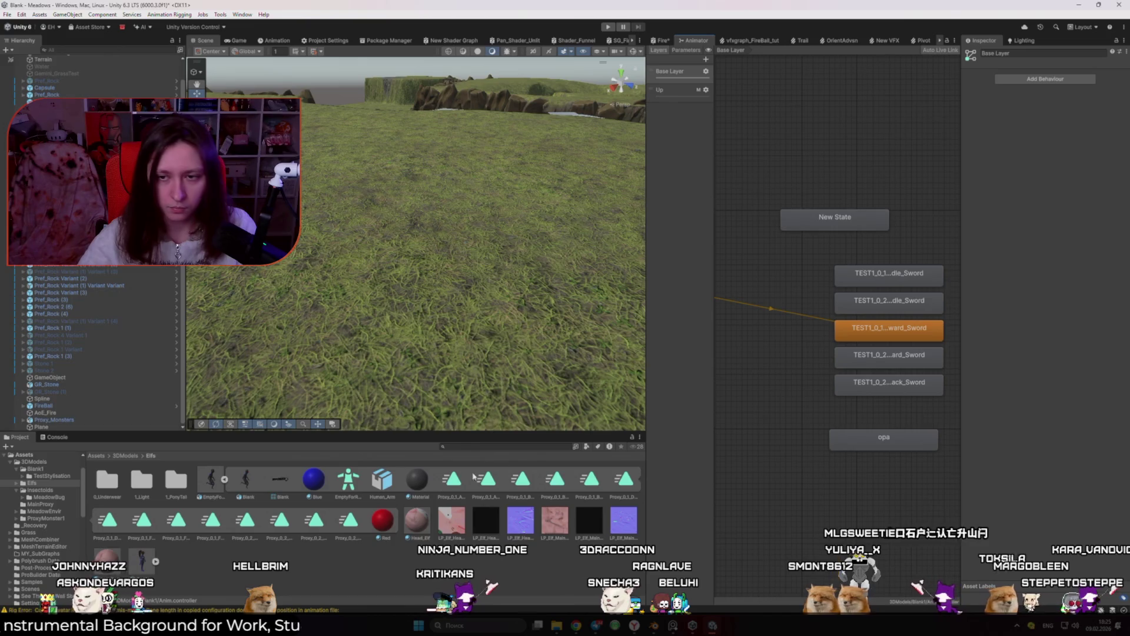
Remove the existing animation states and drop the 14 Proxy clips into the graph
scroll(720, 379, "down", 5)
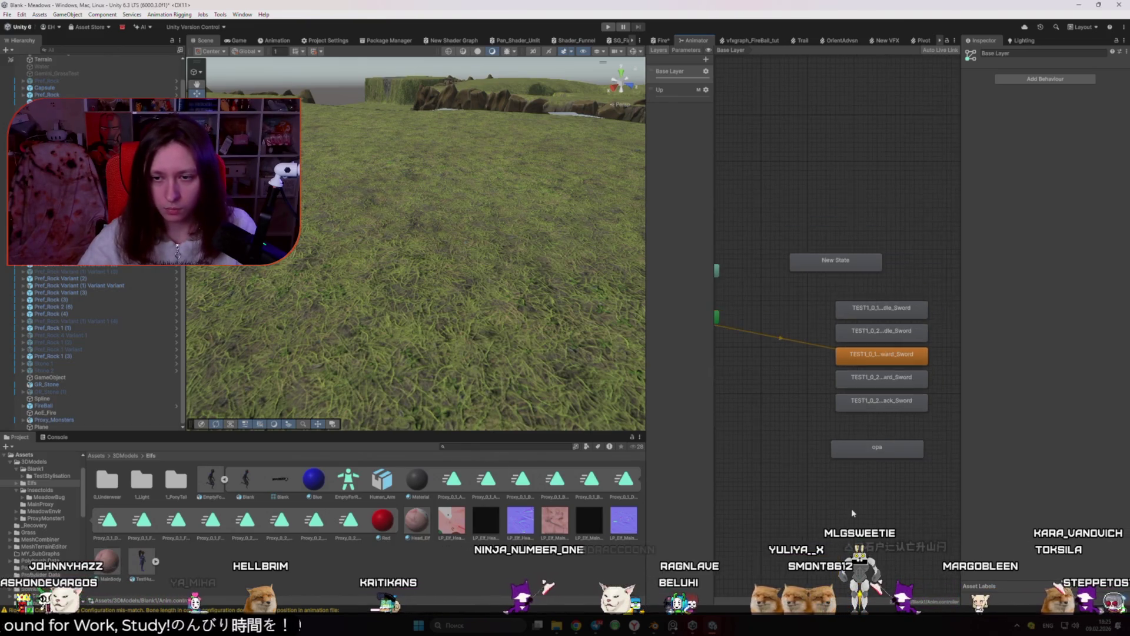
key("ctrl+z")
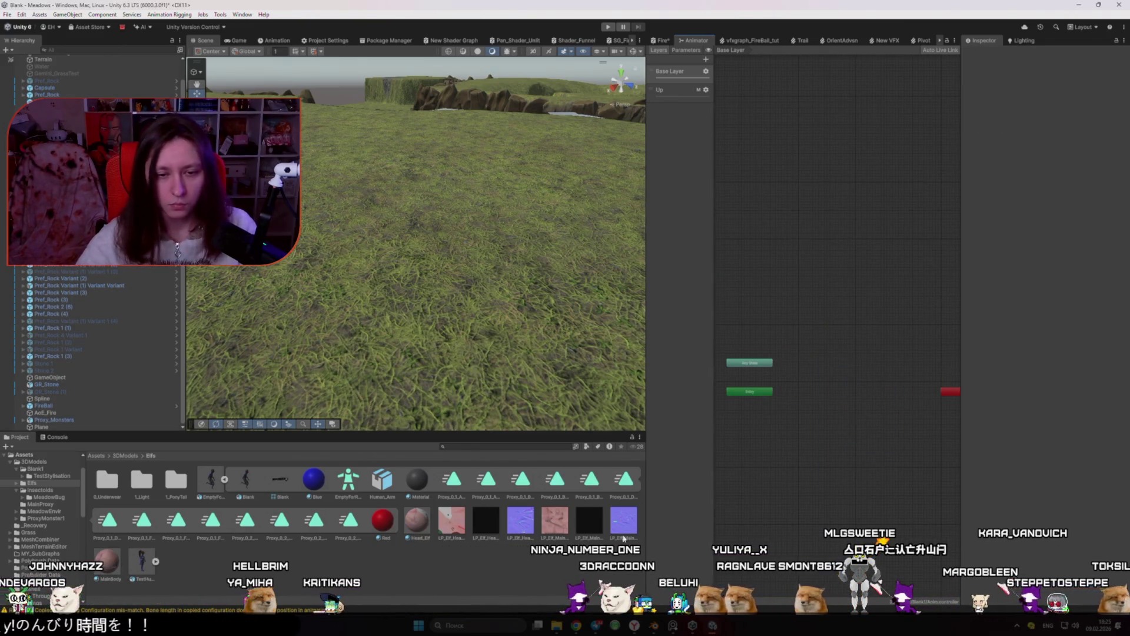
left_click(349, 520, "shift")
mouse_move(849, 409)
left_mouse_down()
mouse_move(855, 363)
mouse_move(861, 380)
left_mouse_up()
Pull the Backward and Forward Proxy states out of the stacked pile
left_click(878, 416)
mouse_move(879, 418)
left_mouse_down()
mouse_move(863, 405)
mouse_move(861, 423)
mouse_move(883, 424)
mouse_move(866, 431)
left_mouse_up()
left_click(914, 480)
left_click(897, 445)
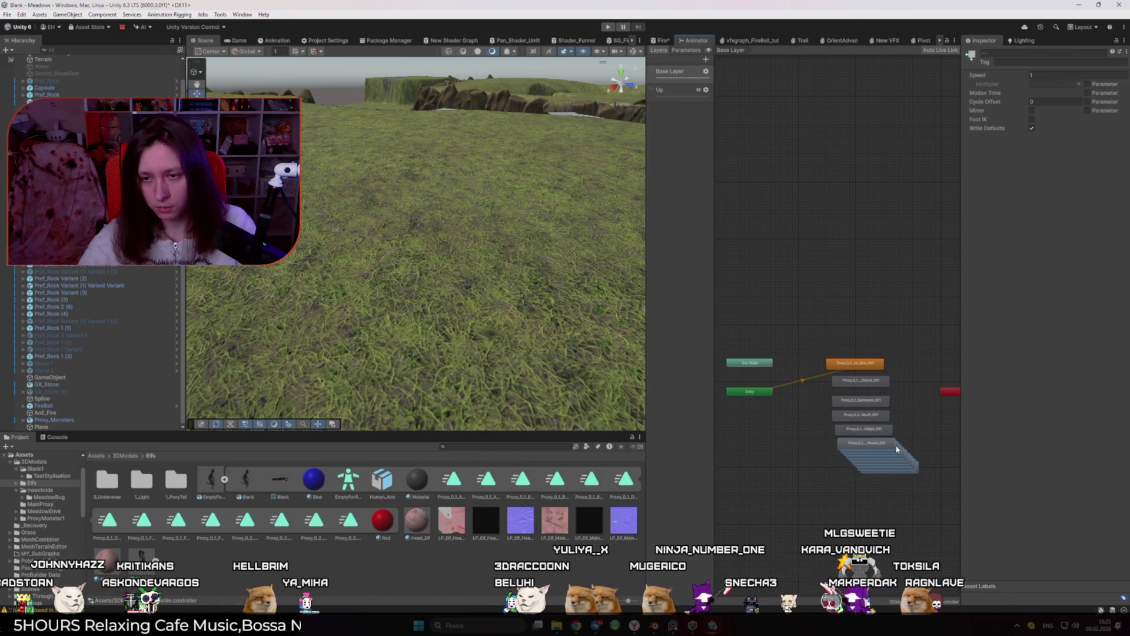
left_click(915, 467)
left_click(903, 462)
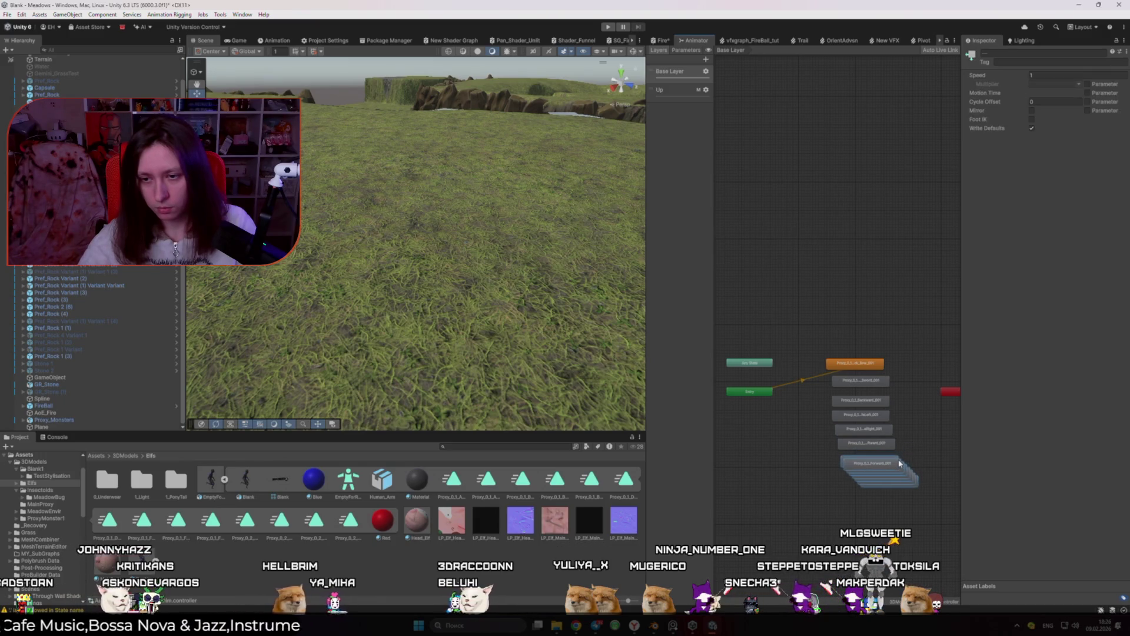
scroll(887, 488, "up", 5)
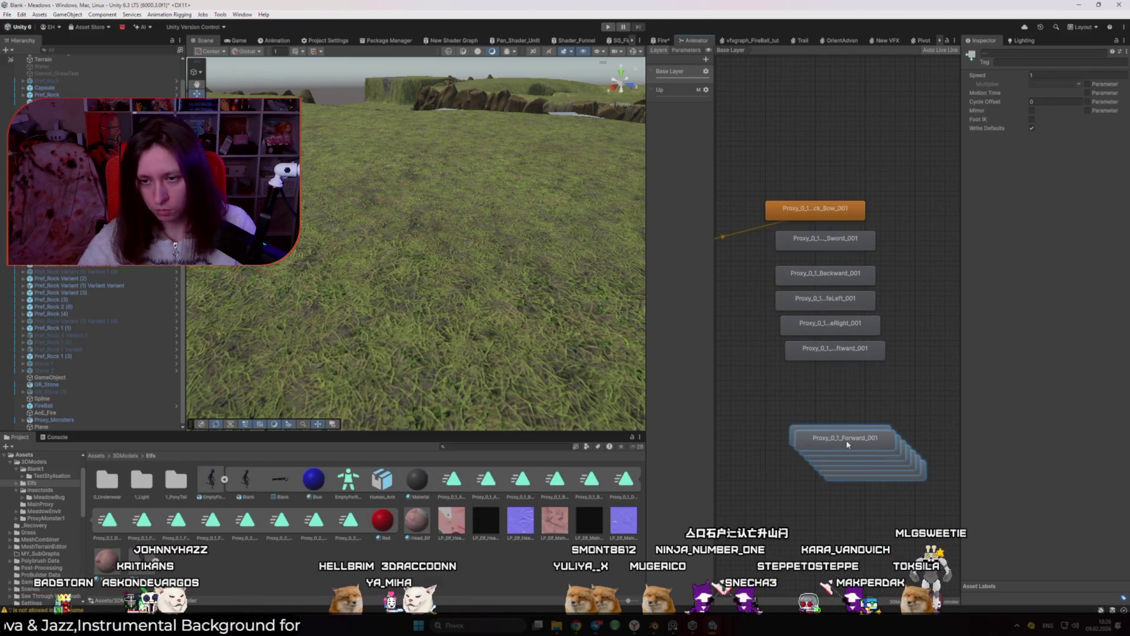
mouse_move(840, 445)
left_mouse_down()
mouse_move(840, 385)
mouse_move(847, 543)
mouse_move(880, 562)
left_mouse_up()
Arrange the remaining Proxy_0_1 and Proxy_0_2 states into a neat column
mouse_move(872, 471)
left_mouse_down()
mouse_move(878, 578)
mouse_move(787, 576)
left_mouse_up()
left_click_drag(813, 488, 906, 589)
left_click_drag(824, 506, 779, 467)
scroll(790, 422, "down", 2)
left_click_drag(860, 429, 860, 442)
mouse_move(765, 429)
left_mouse_down()
mouse_move(773, 454)
mouse_move(863, 467)
left_mouse_up()
left_click_drag(851, 422, 854, 465)
left_click(903, 505)
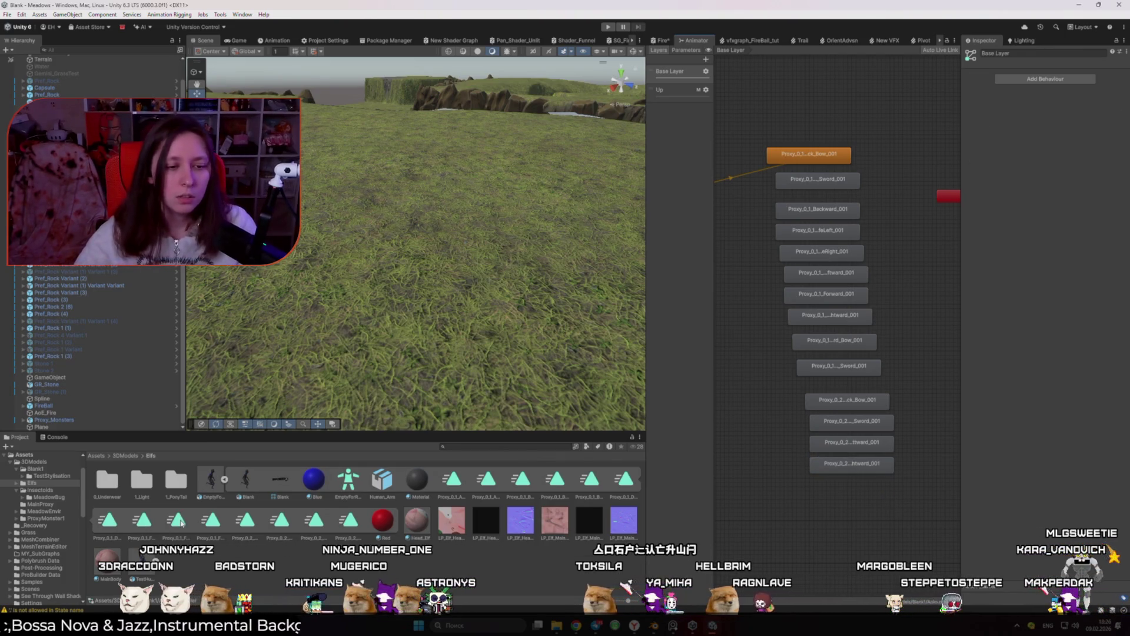
left_click(224, 481)
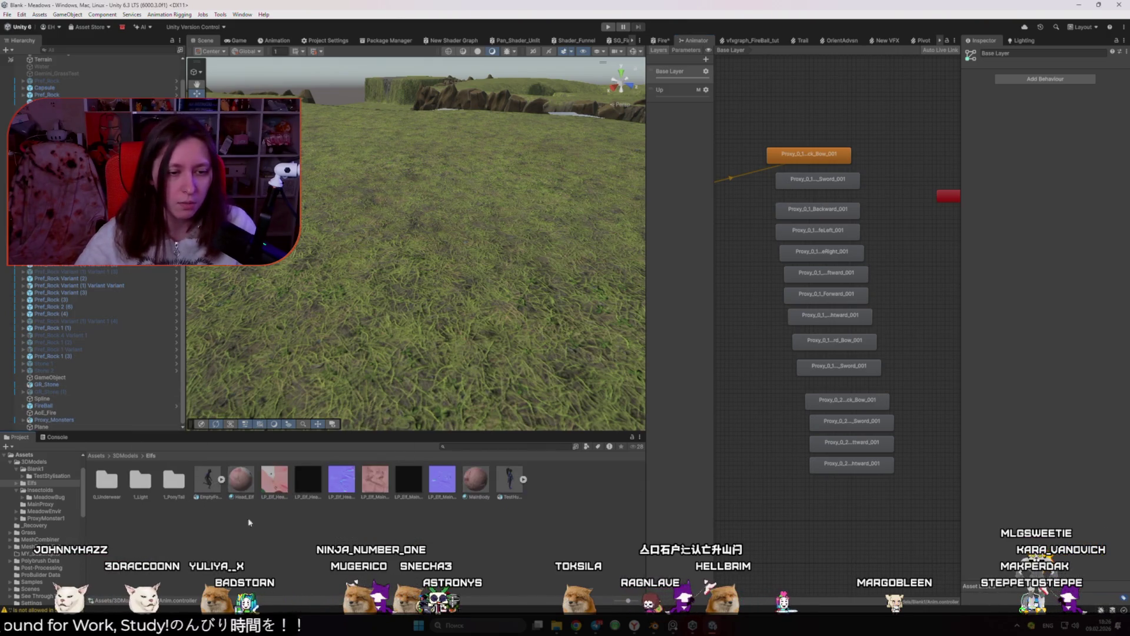
Place the TestHumanoid model in the scene and add an Animator component
left_click_drag(510, 480, 413, 332)
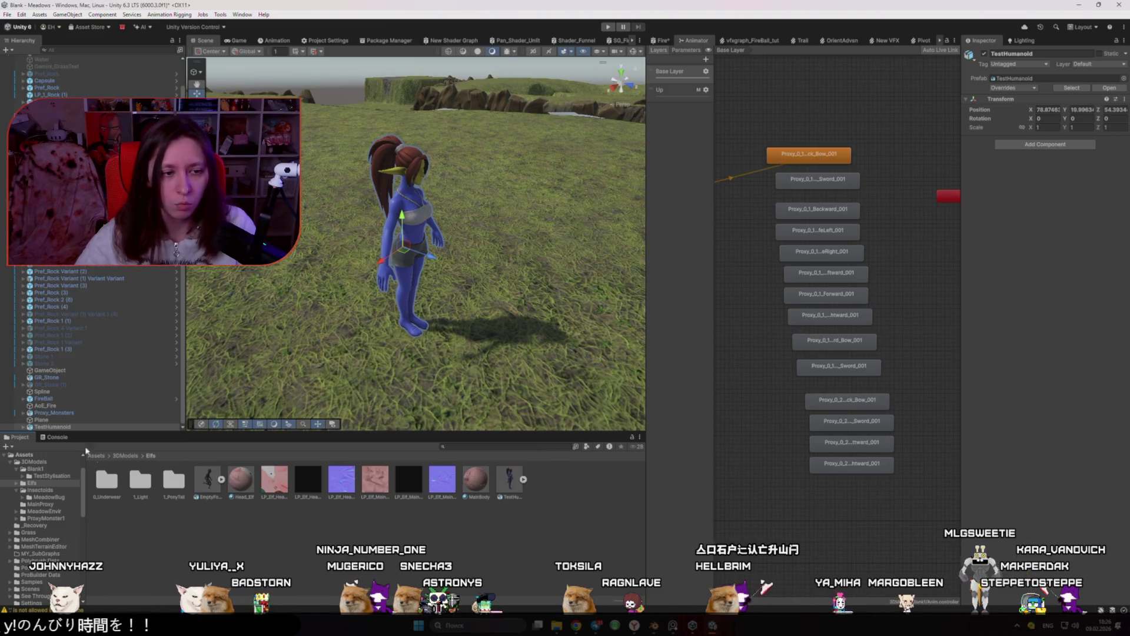
left_click(1023, 145)
left_click(1027, 340)
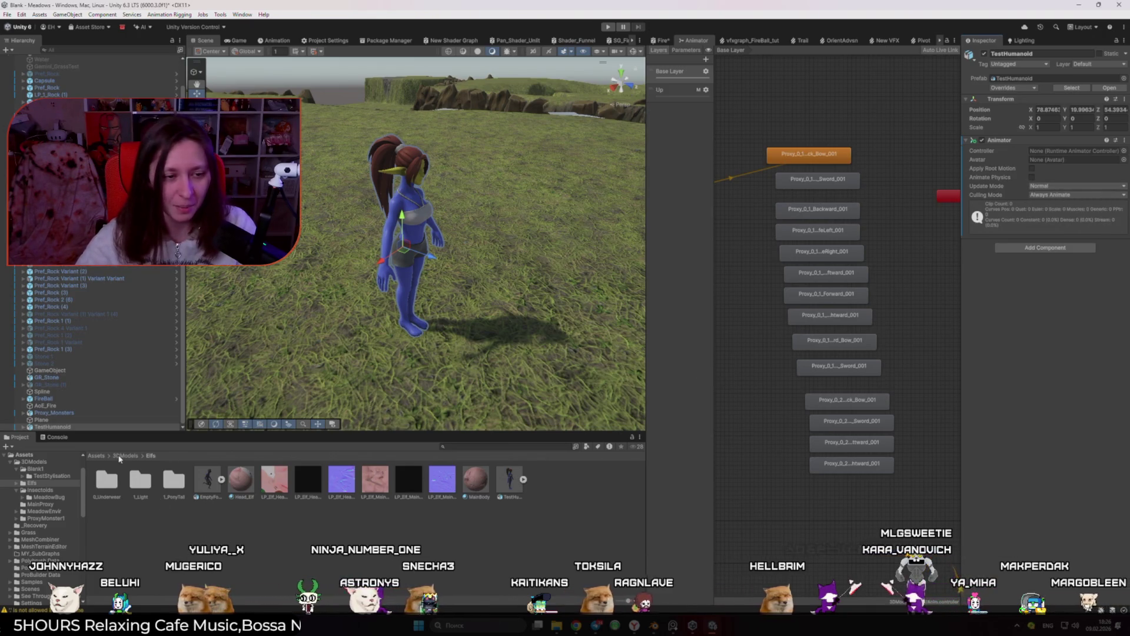
Assign the Anim controller from the Blank1 folder to TestHumanoid's Animator
left_click(120, 457)
double_click(107, 480)
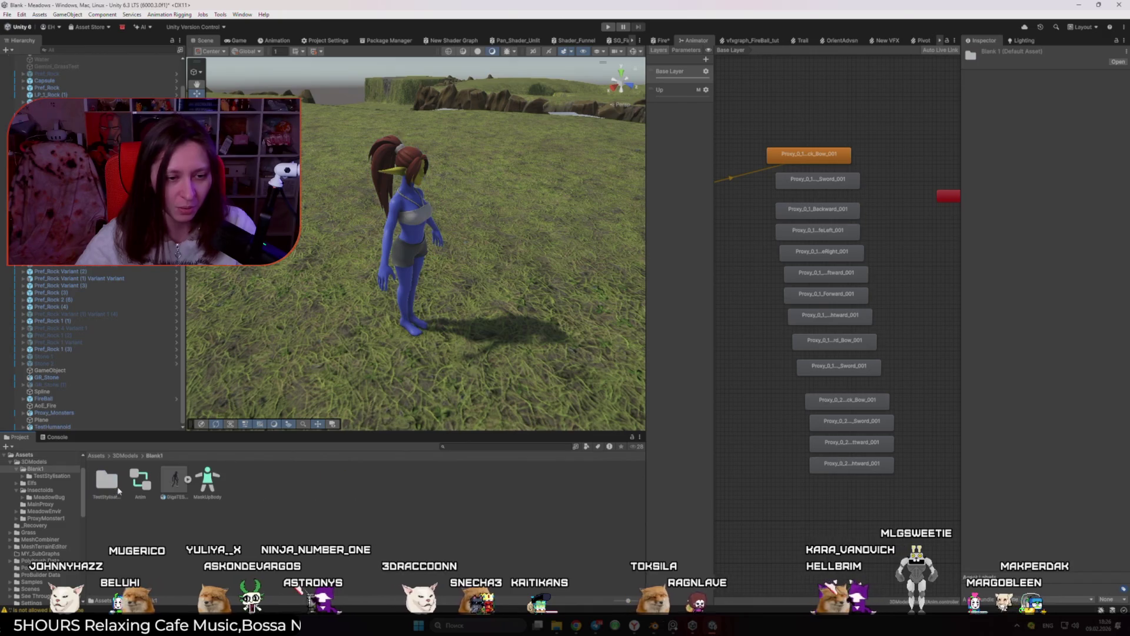
left_click(52, 426)
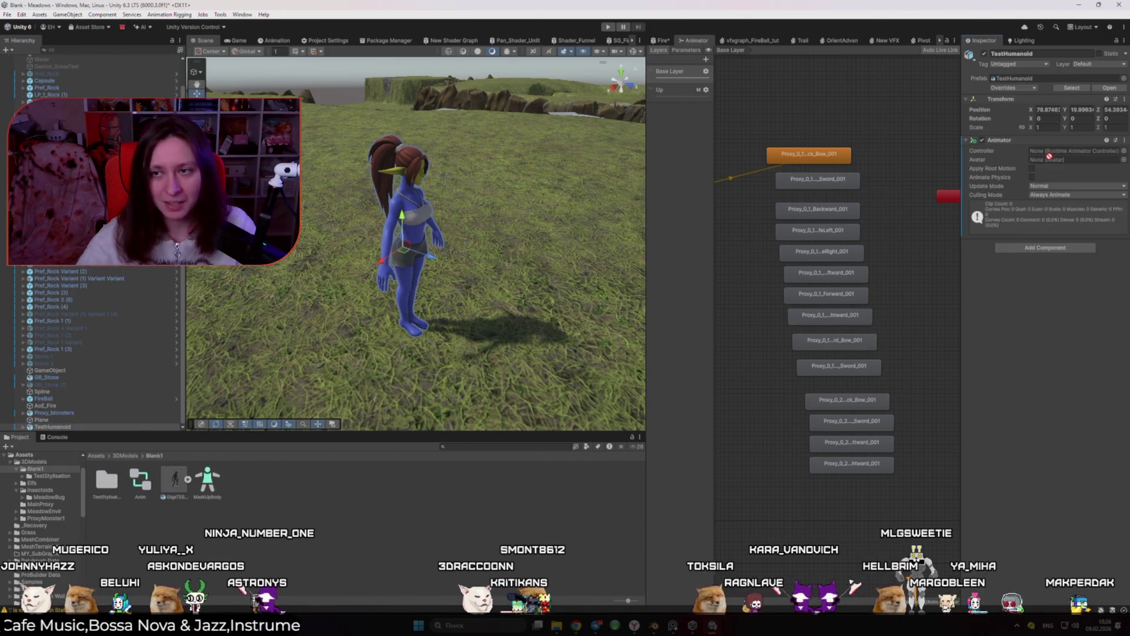
left_click(390, 294)
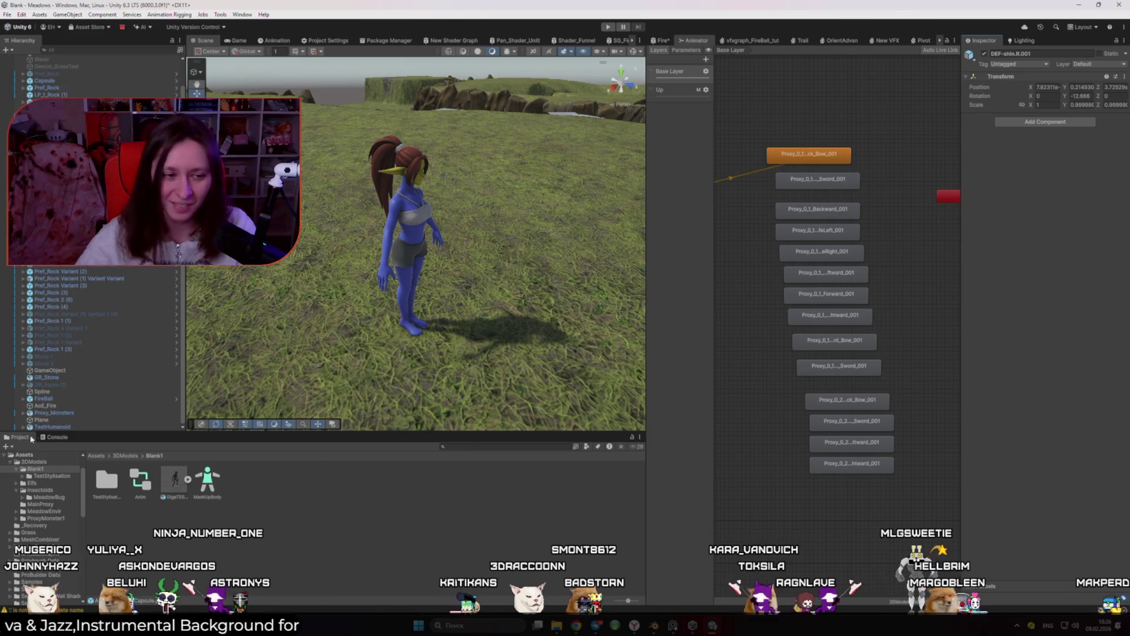
left_click(76, 427)
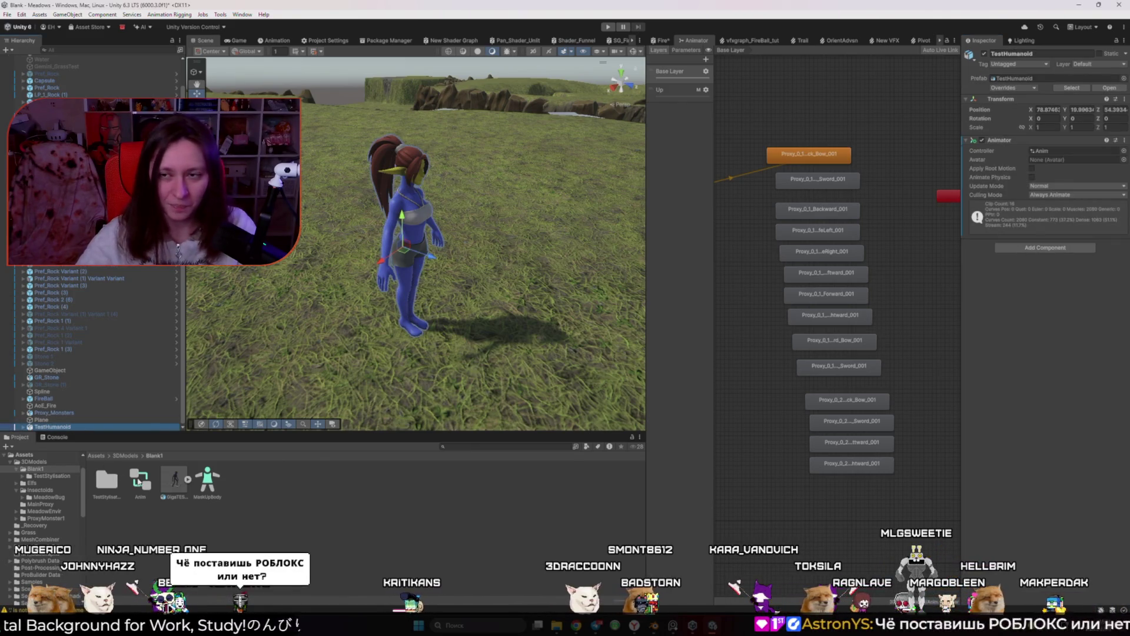
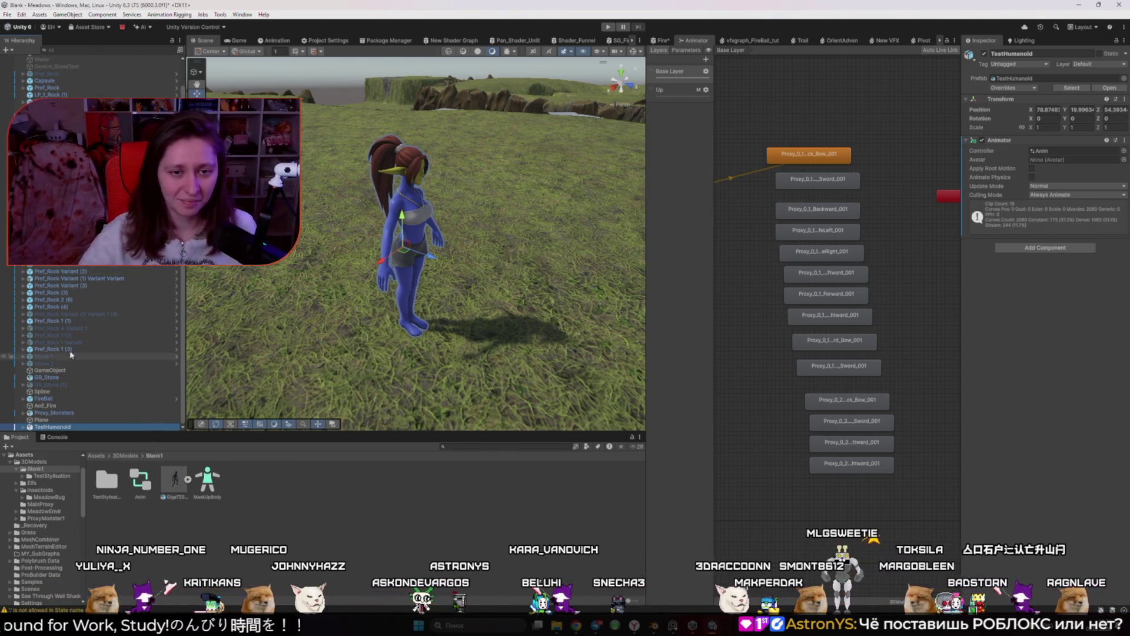
Orbit the Scene view to face the elf from the front and select TestHumanoid
left_click(98, 444)
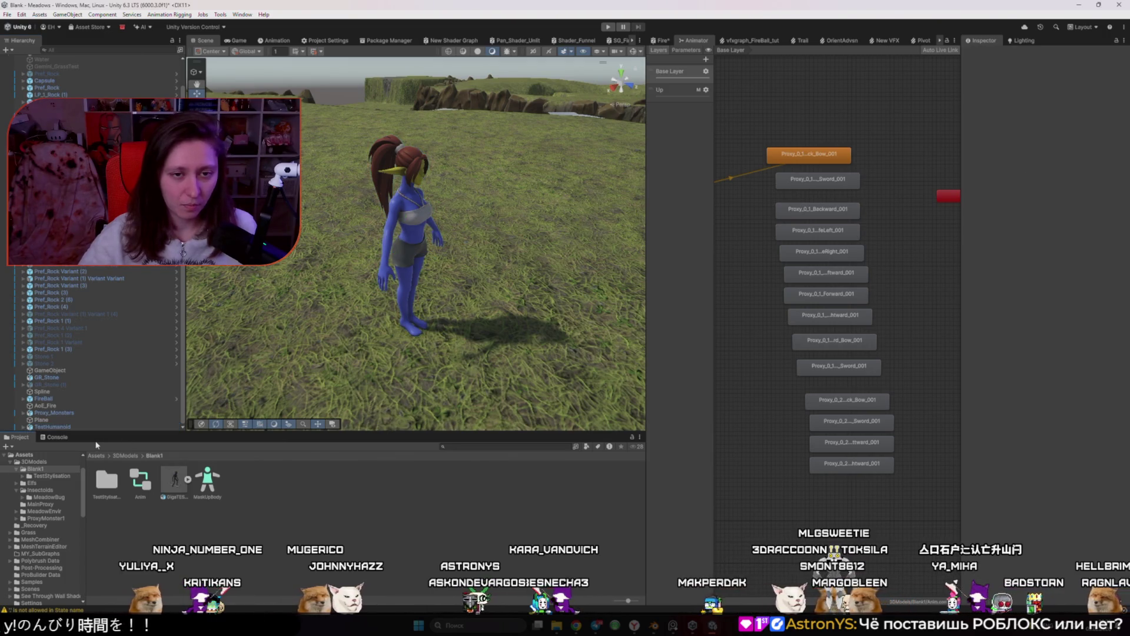
left_click_drag(235, 353, 243, 323)
scroll(243, 323, "up", 3)
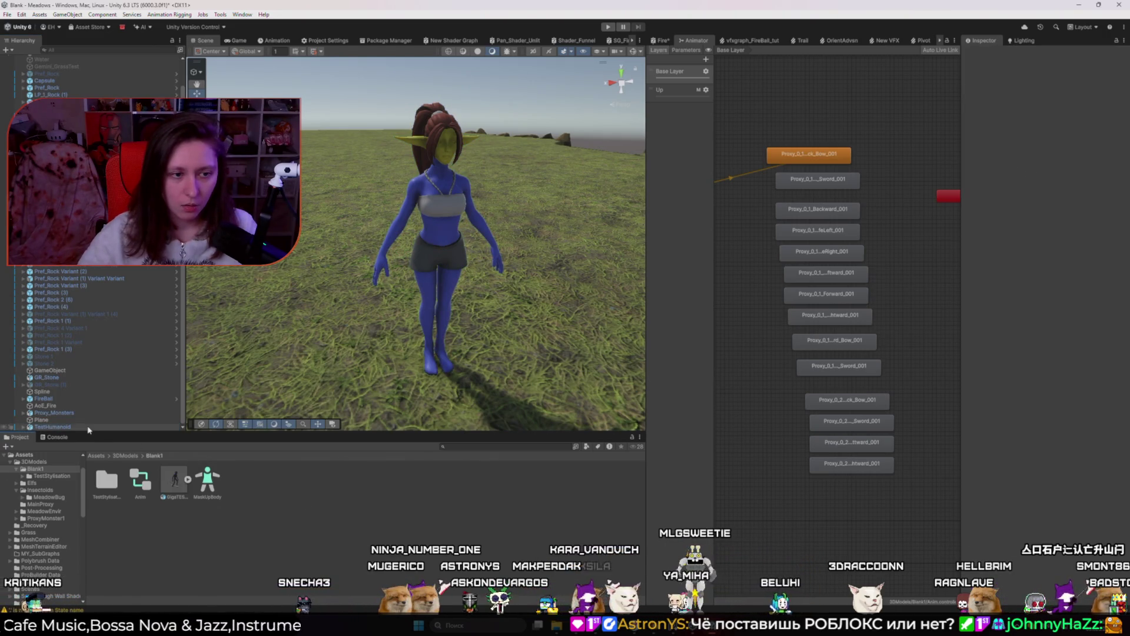
left_click(59, 427)
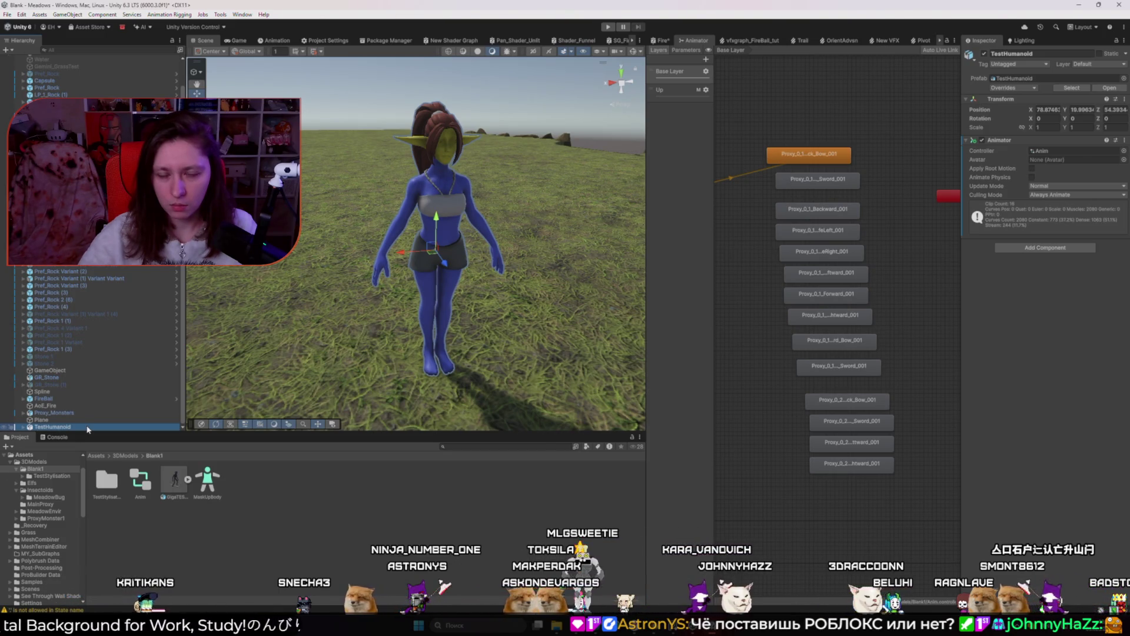
Open Assets/3DModels/Elfs and expand EmptyForRetarget to assign its avatar to TestHumanoid's Animator
left_click(125, 456)
double_click(149, 482)
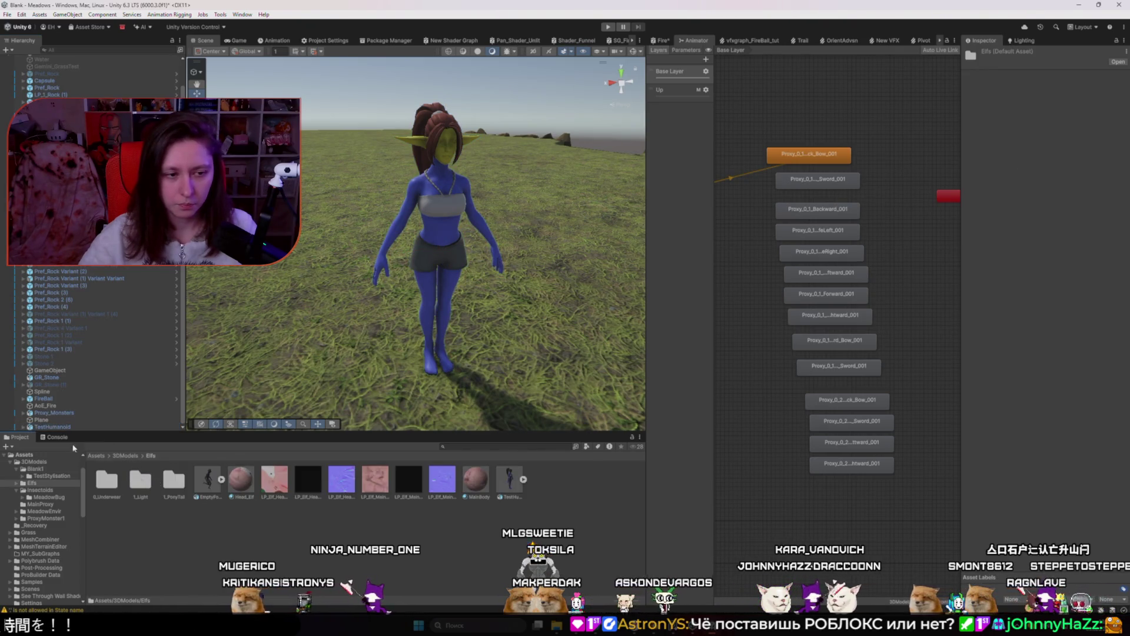
left_click(221, 480)
left_click(226, 480)
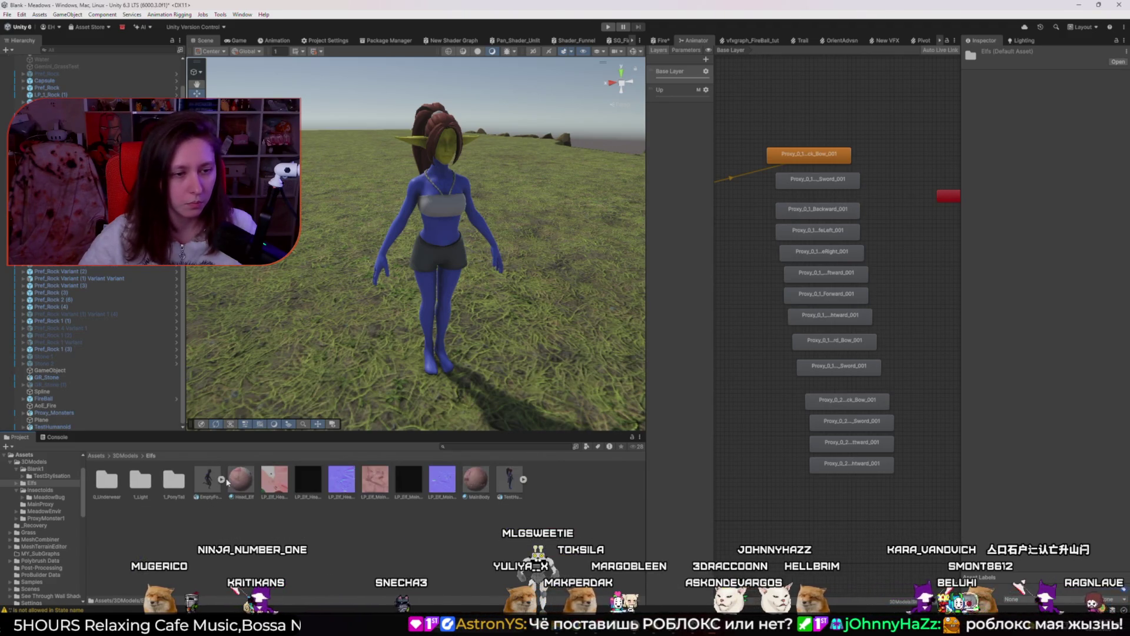
left_click(59, 426)
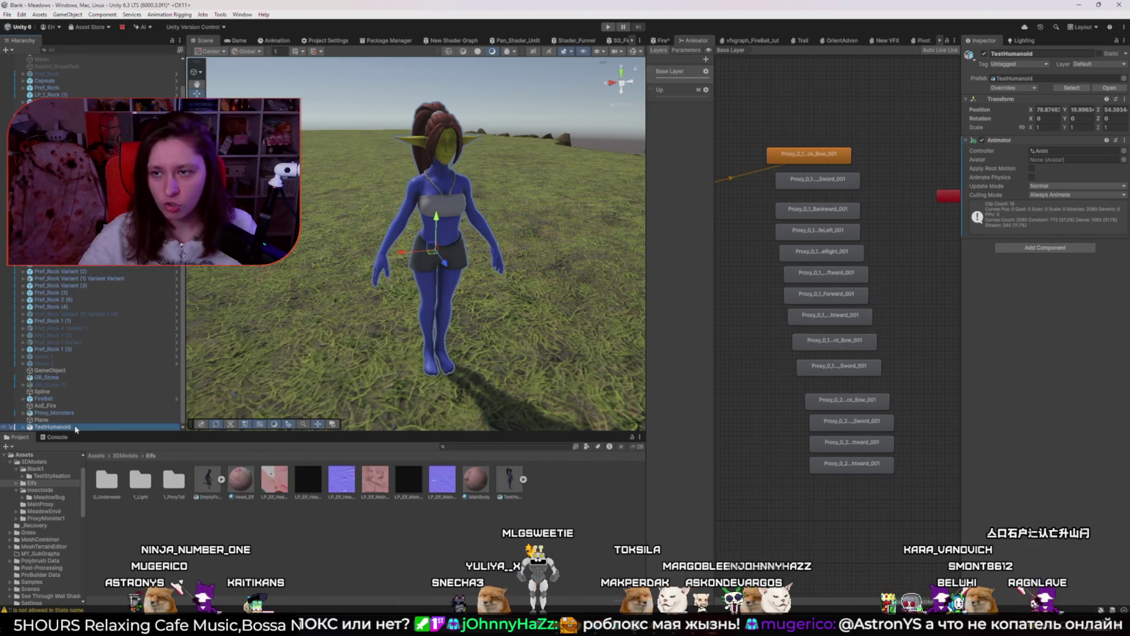
left_click(222, 479)
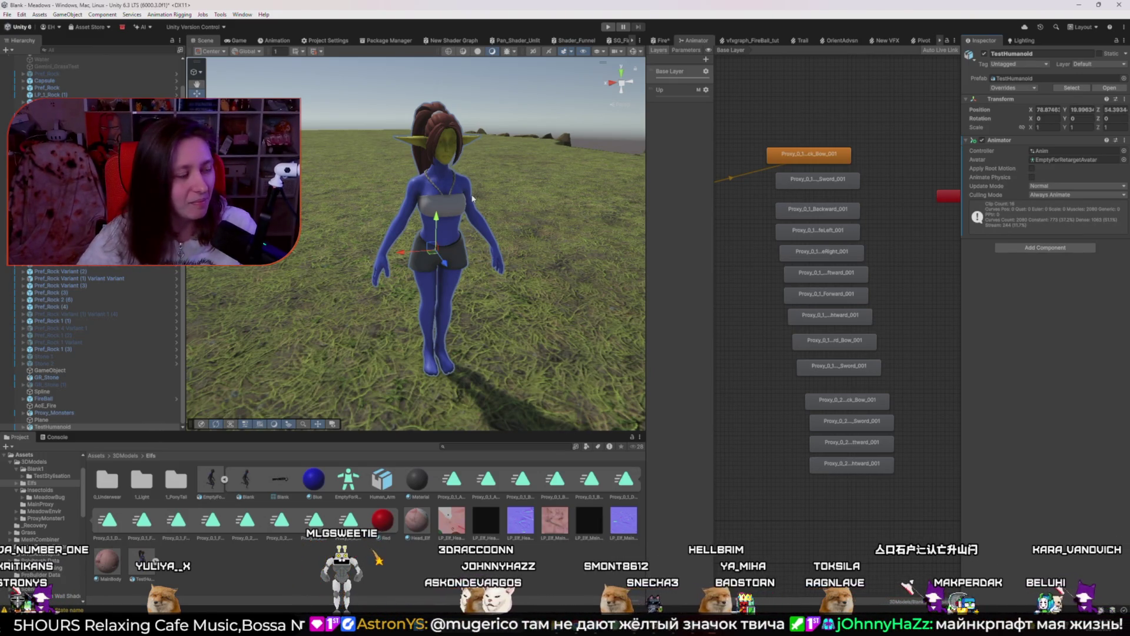
left_click(752, 428)
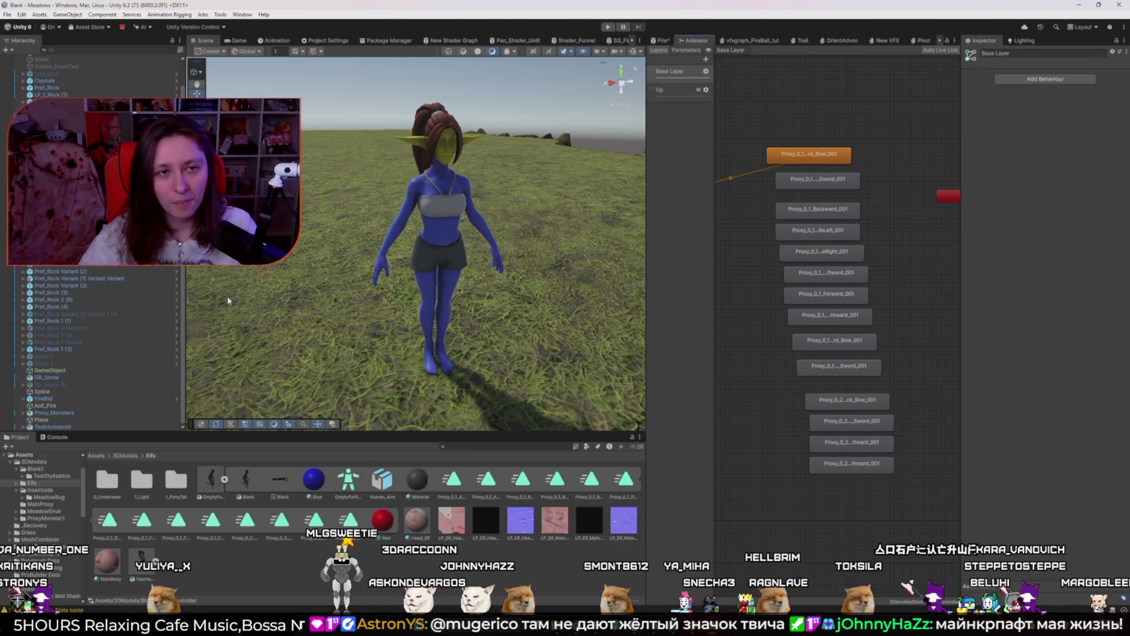
In Play mode, set the sword attack, then Proxy_0_1_Backward_001, as the layer default state
left_click(609, 27)
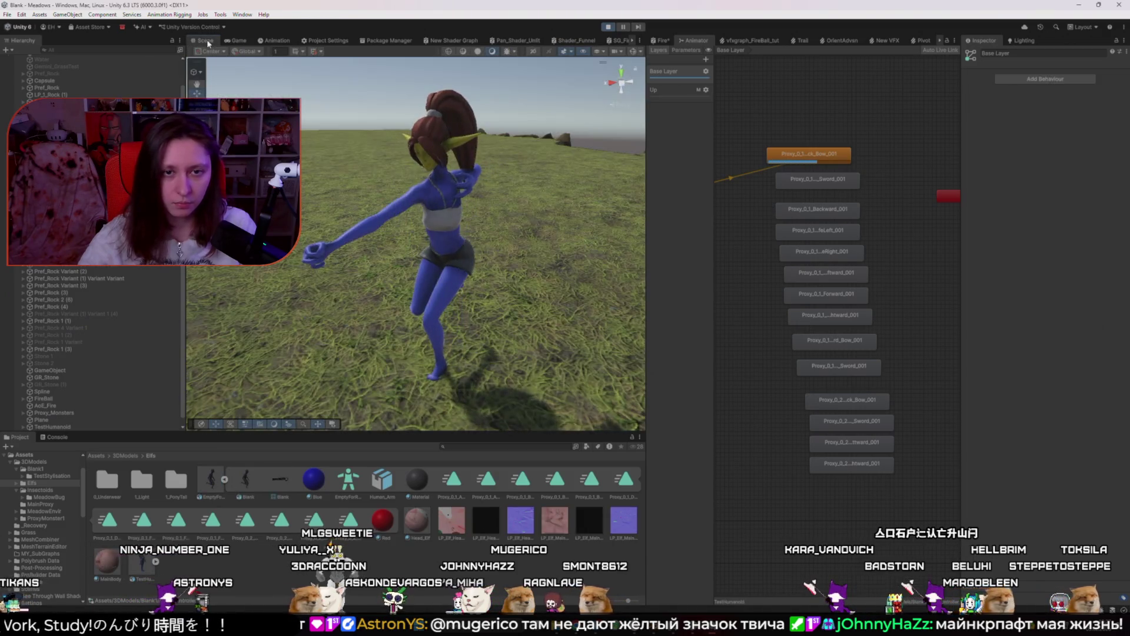
right_click(827, 180)
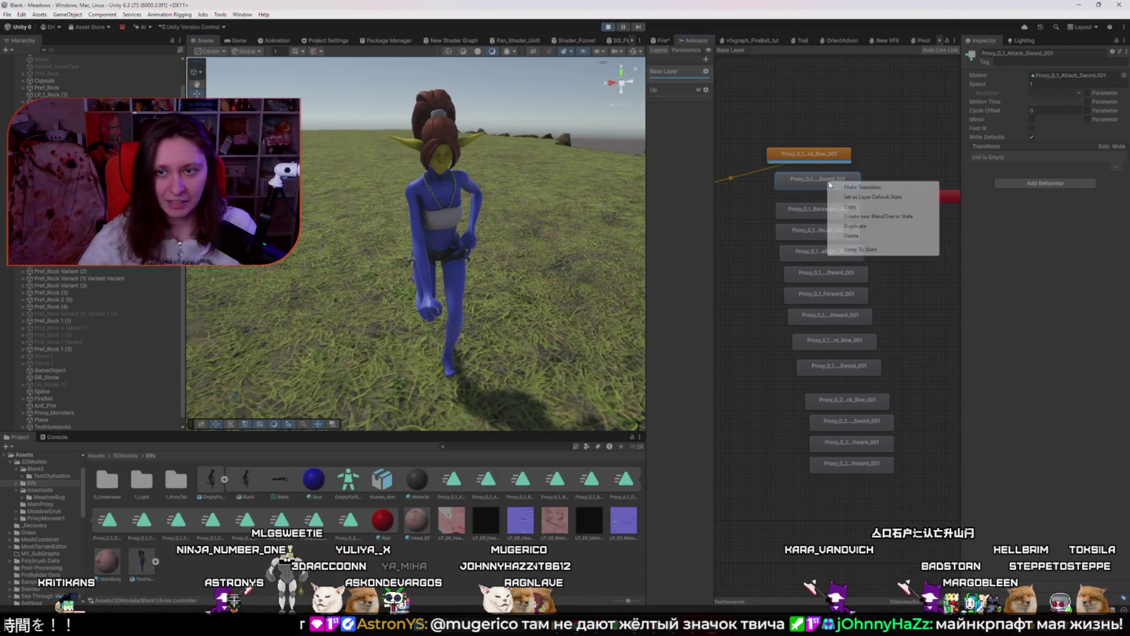
right_click(839, 180)
left_click(863, 197)
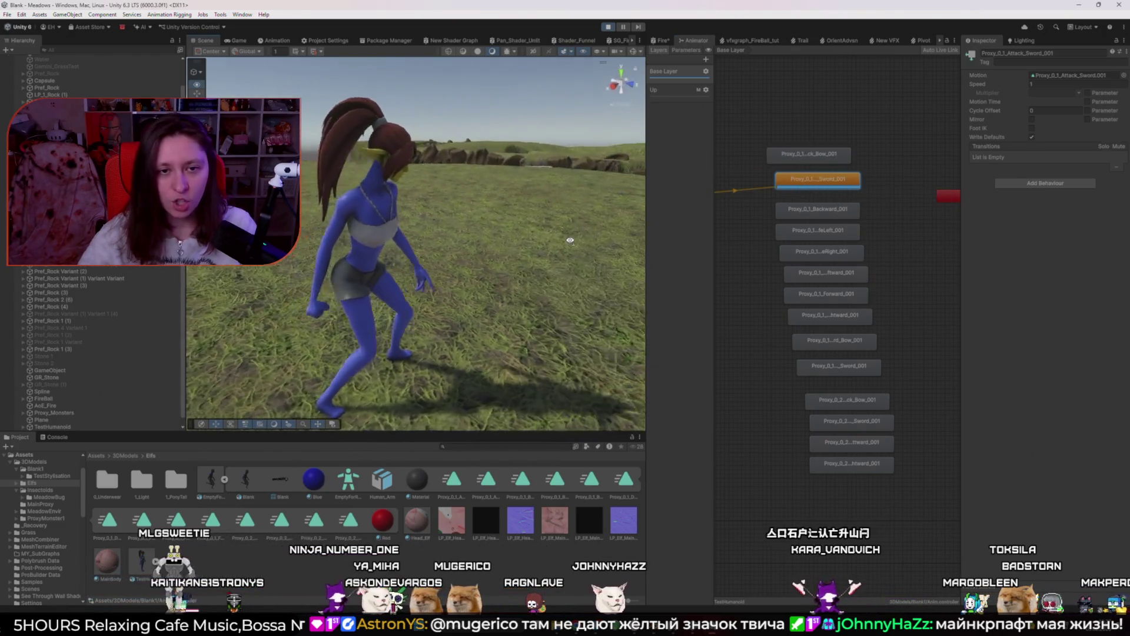
right_click(843, 209)
left_click(883, 226)
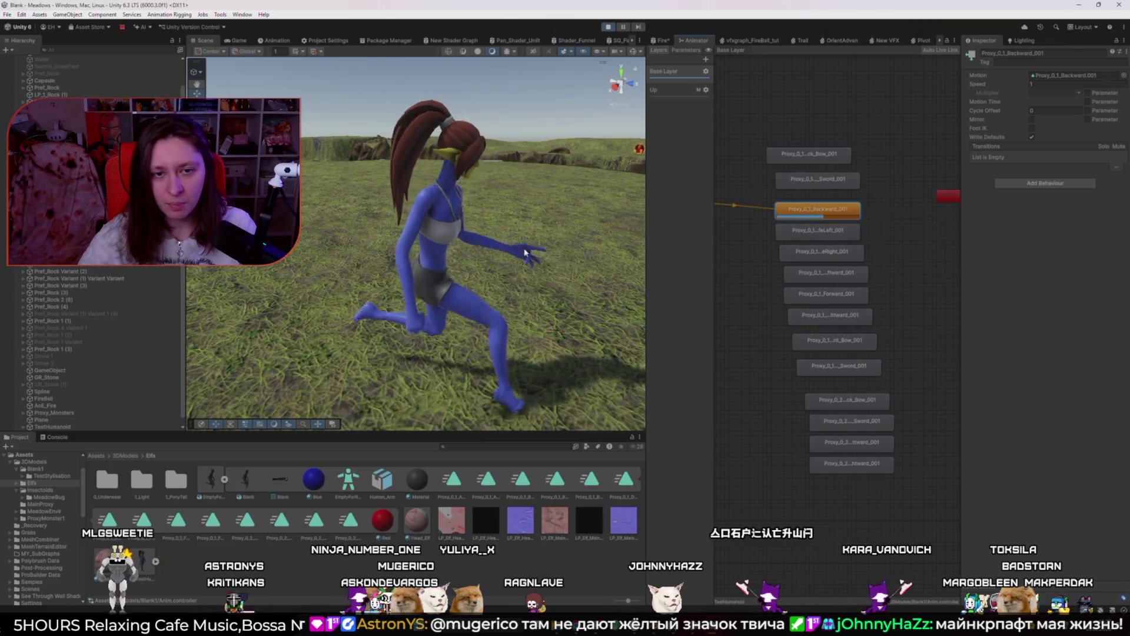
Undo the accidental Blend Tree on the backward state and stop Play mode
right_click(841, 217)
left_click(883, 246)
key("ctrl+z")
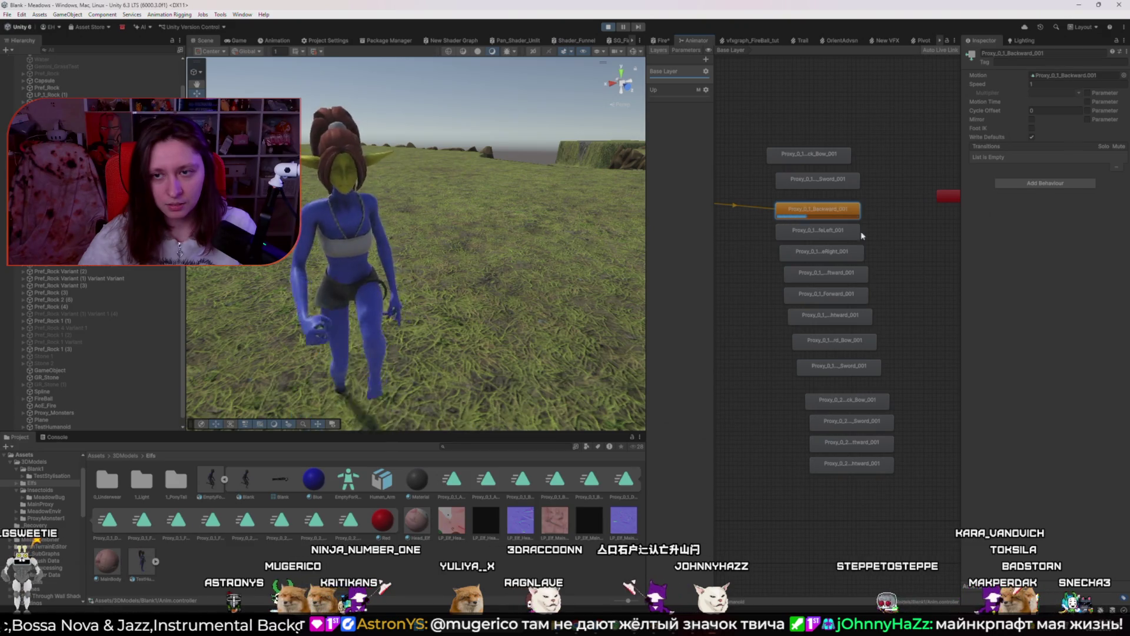
left_click(887, 237)
left_click(608, 27)
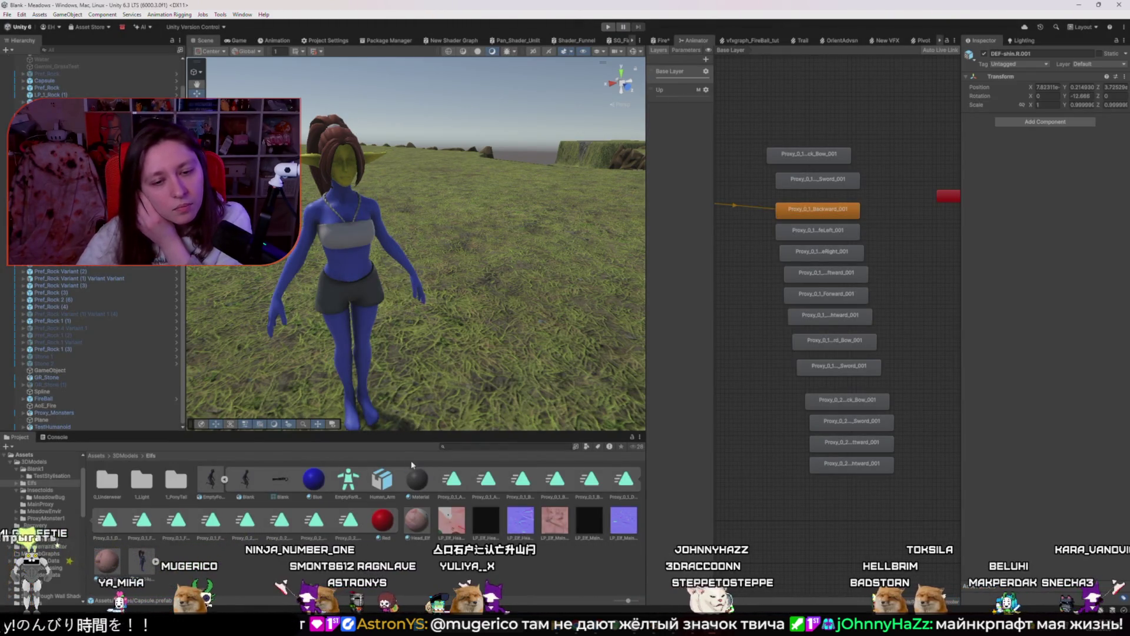
Show the EmptyForRetarget model's Animation import settings and its list of proxy clips
left_click(449, 478)
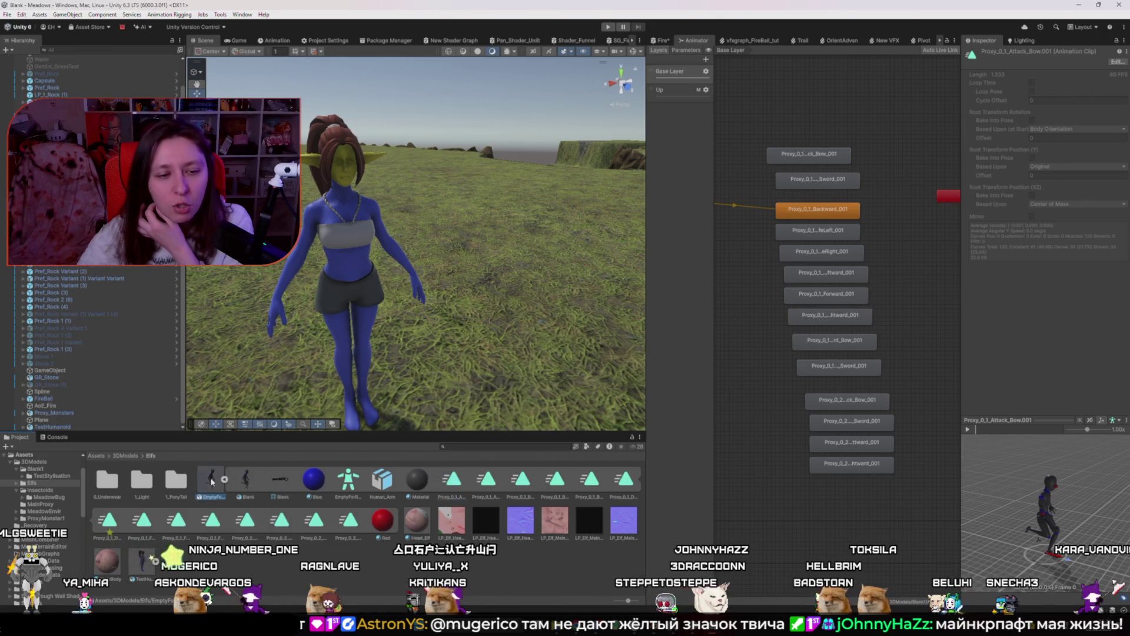
left_click(212, 481)
left_click(1052, 96)
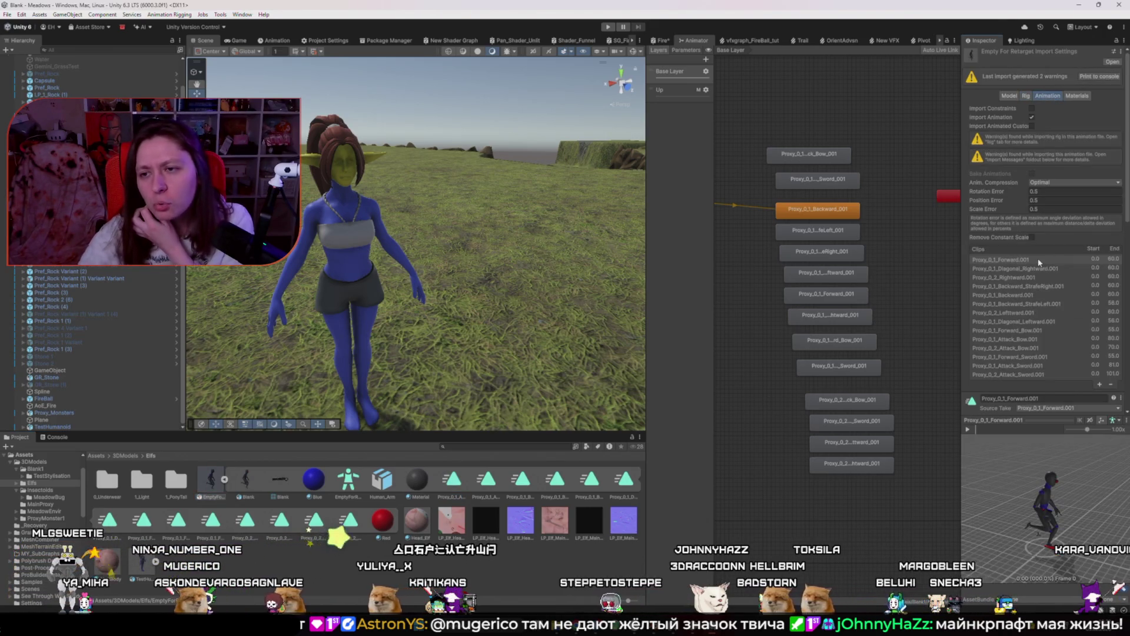
left_click(1047, 368)
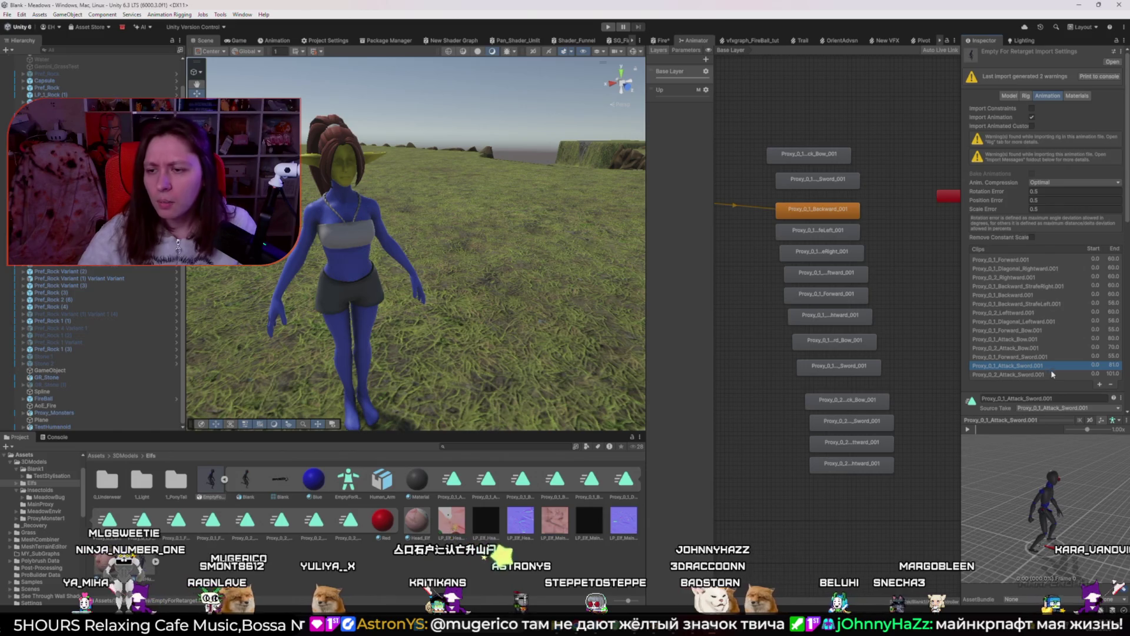
left_click(1038, 305)
left_click(1007, 260)
scroll(1030, 374, "down", 4)
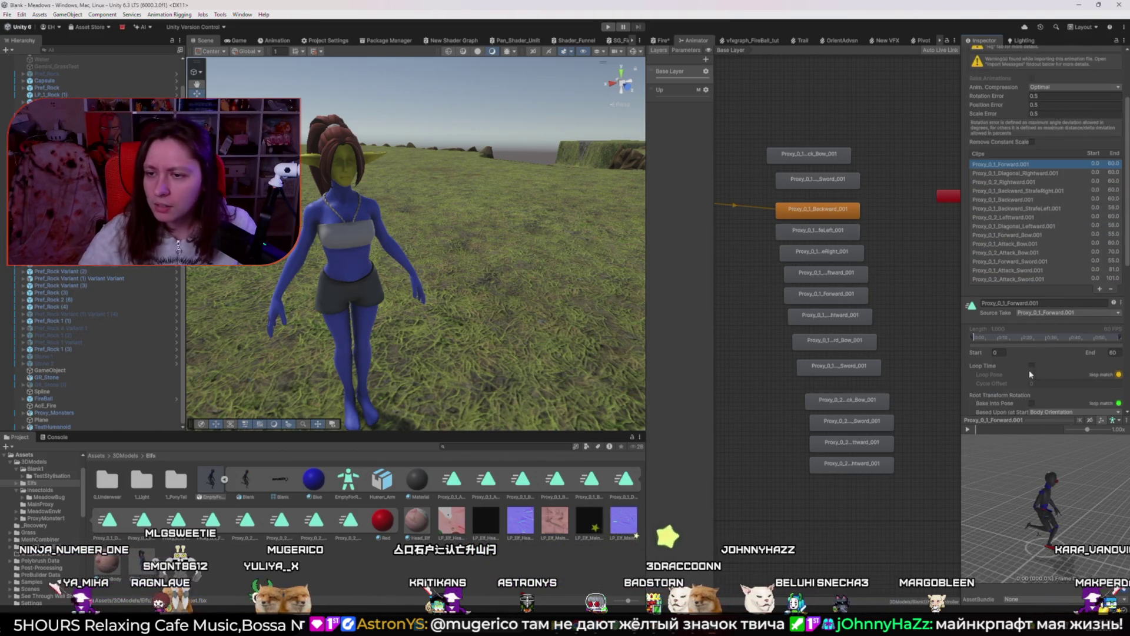
Turn on Loop Time for Proxy_0_2_Rightward.001 and Proxy_0_1_Backward_StrafeRight.001
left_click(1037, 173)
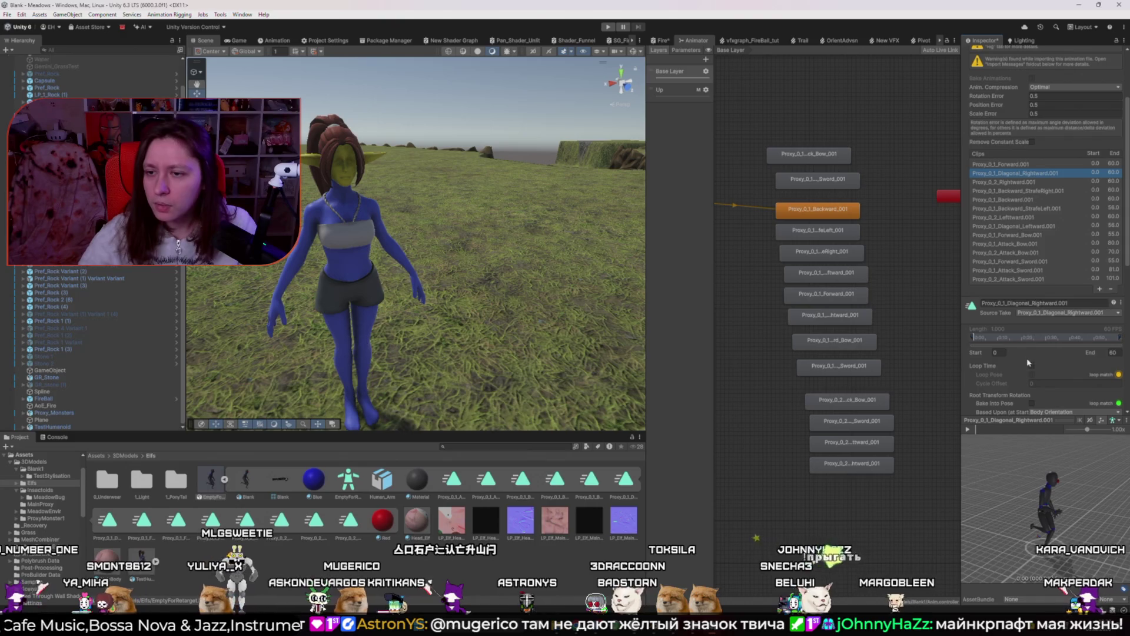
left_click(1017, 183)
left_click(1032, 365)
left_click(1027, 191)
left_click(1032, 365)
left_click(1027, 200)
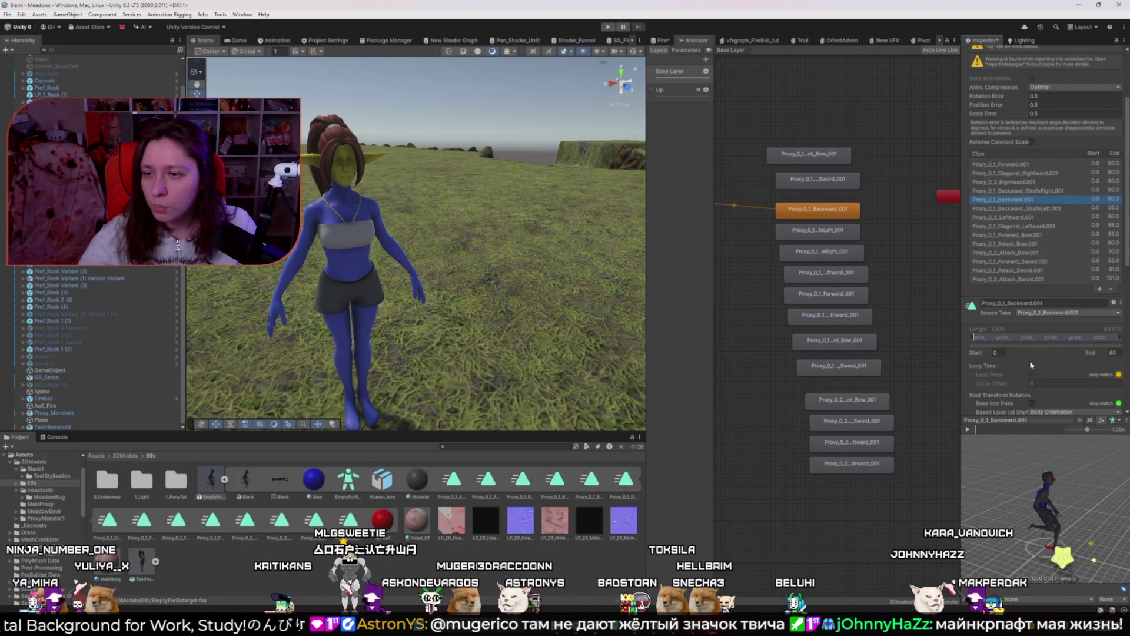
left_click(1036, 209)
left_click(1029, 218)
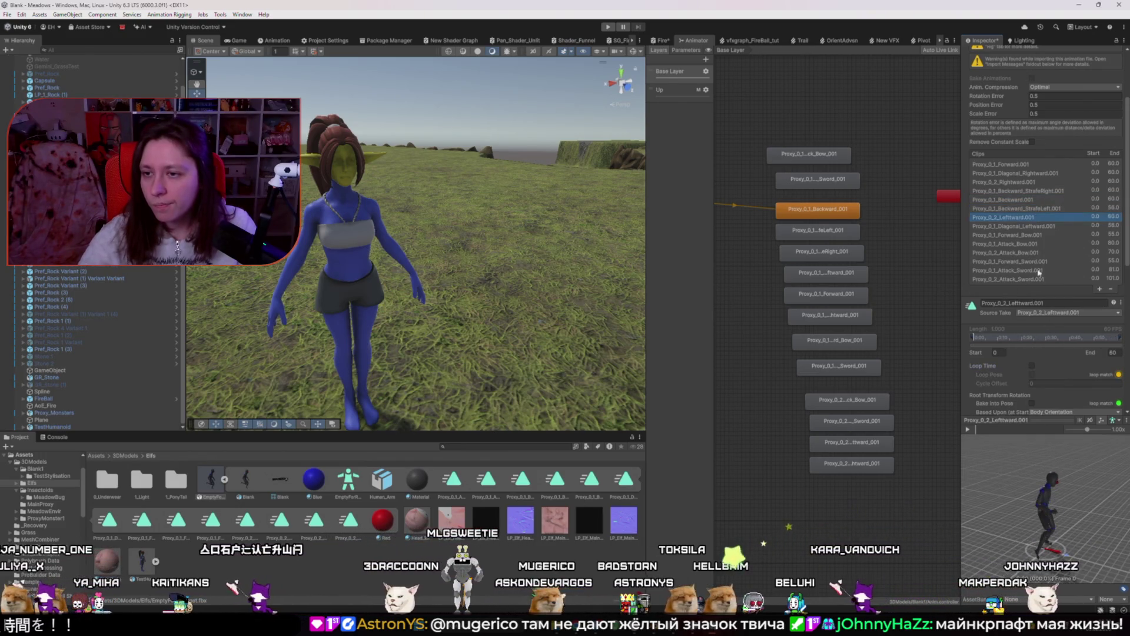
Loop Proxy_0_2_Attack_Sword.001 after reviewing the bow and sword clips, then apply the import changes
left_click(1023, 226)
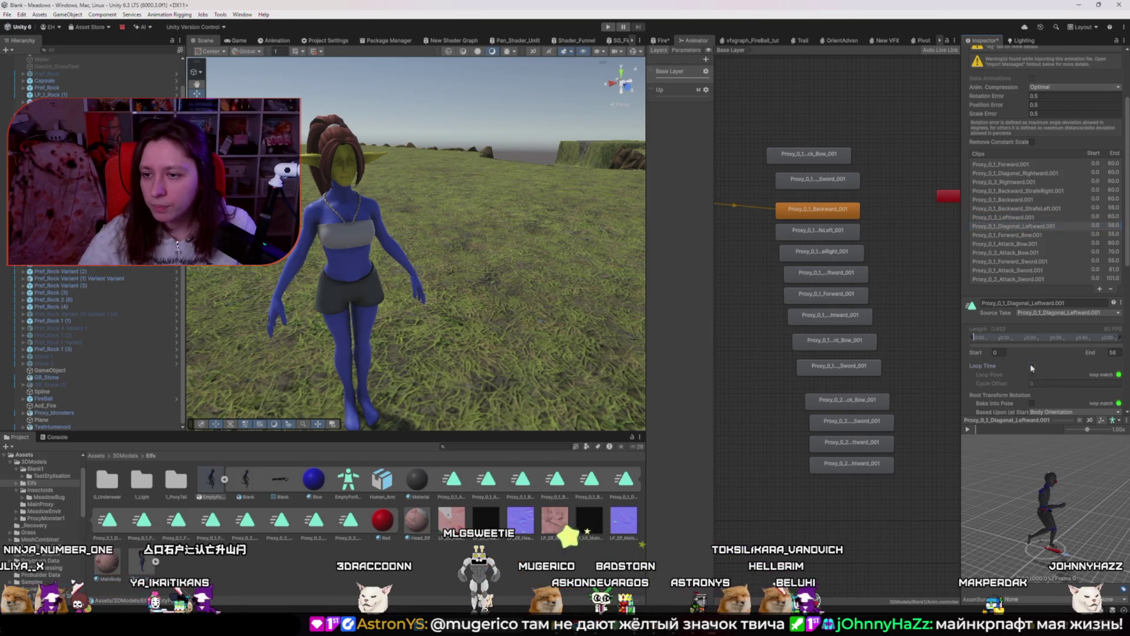
left_click(1016, 235)
left_click(1027, 244)
left_click(1036, 253)
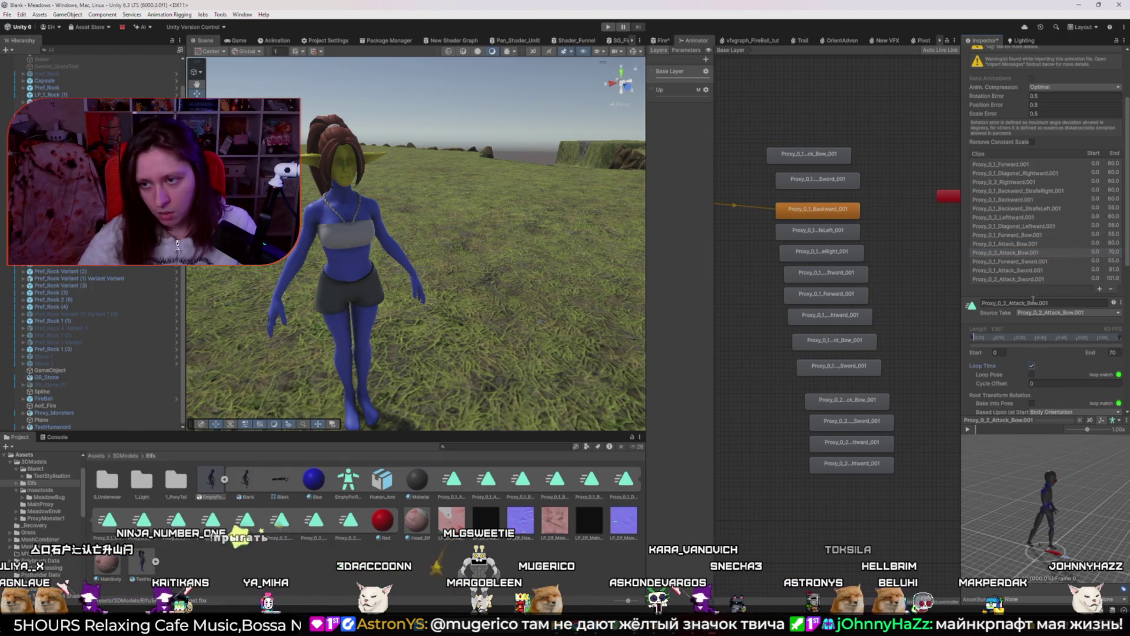
left_click(1036, 262)
key("Down")
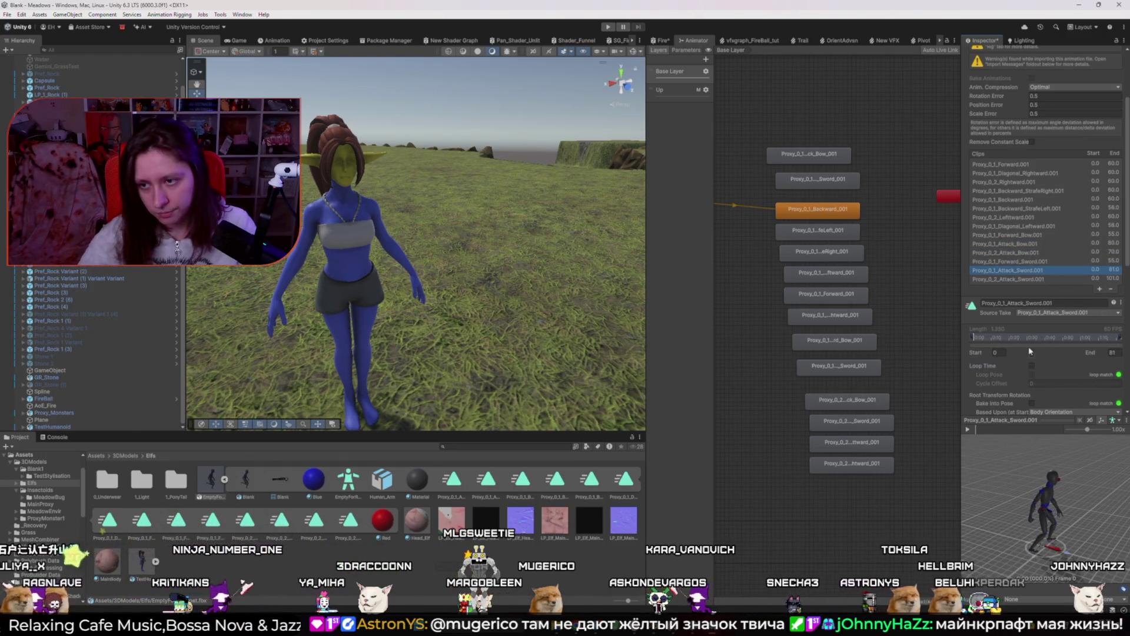
left_click(1027, 279)
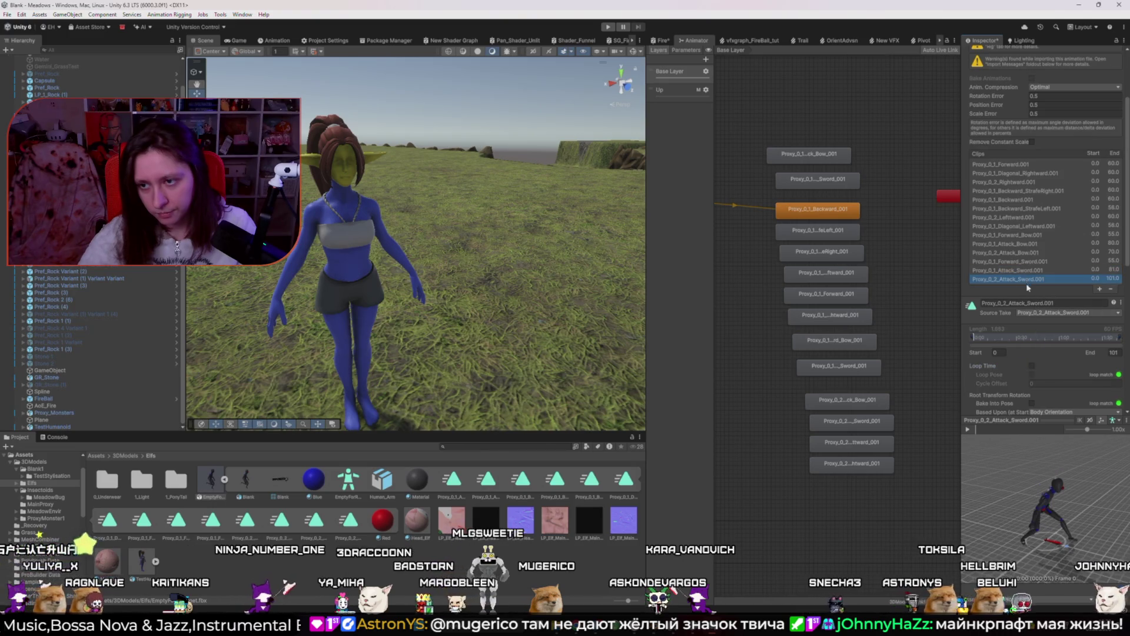
left_click(1032, 366)
scroll(1032, 367, "down", 8)
left_click(1111, 280)
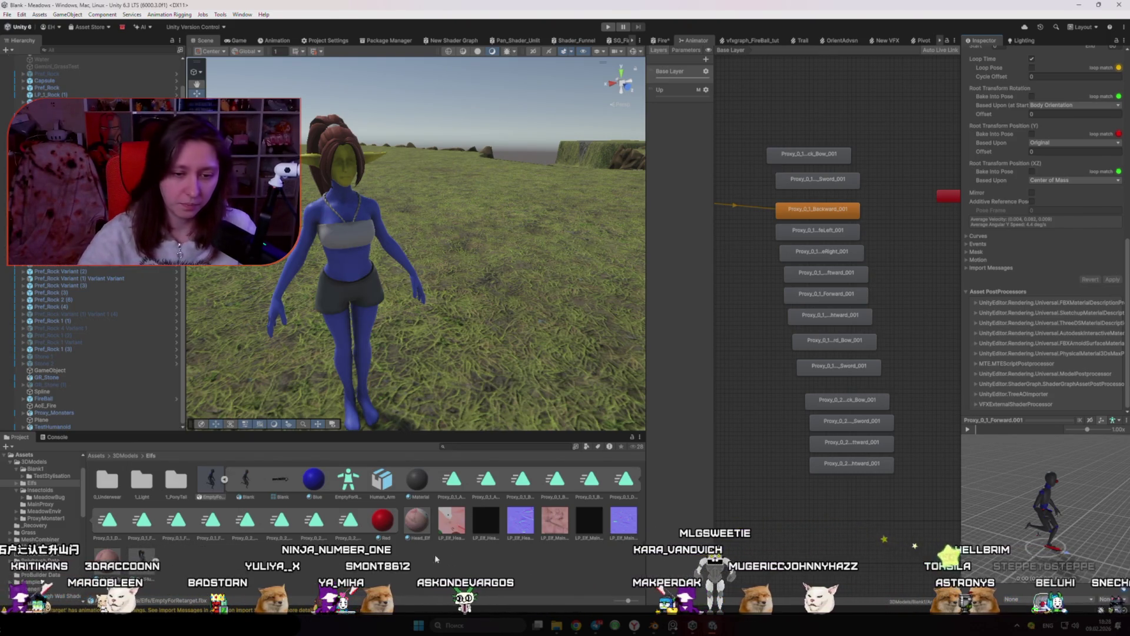
Try then undo a different material on the elf, zoom to its hip and hand, and start Play
mouse_move(436, 558)
left_mouse_down()
mouse_move(347, 265)
mouse_move(354, 163)
left_mouse_up()
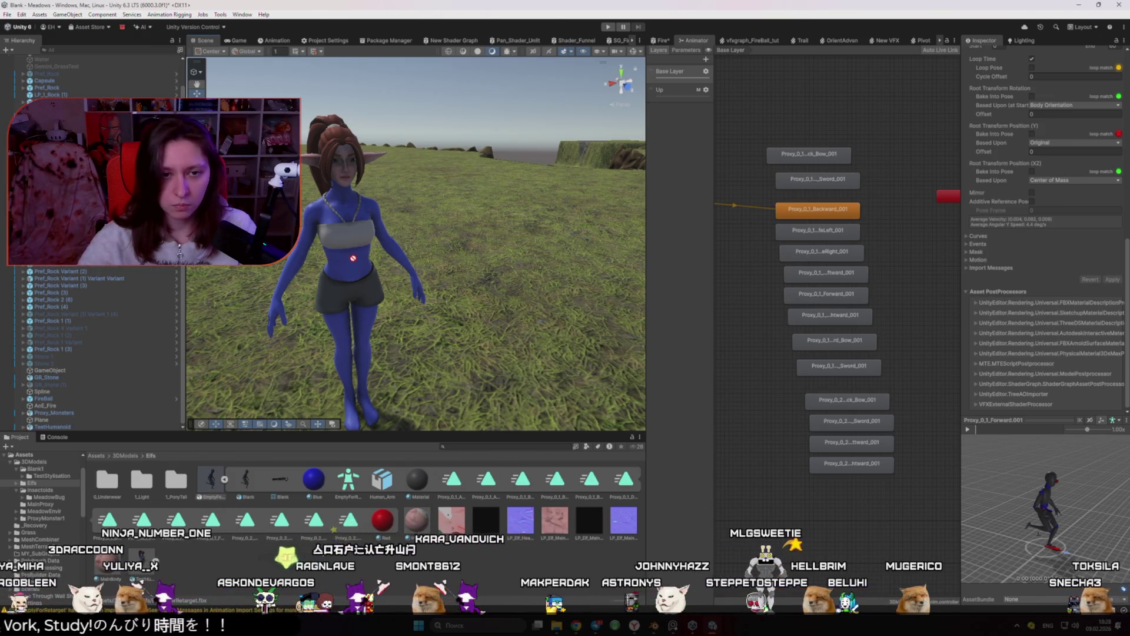
key("ctrl+z")
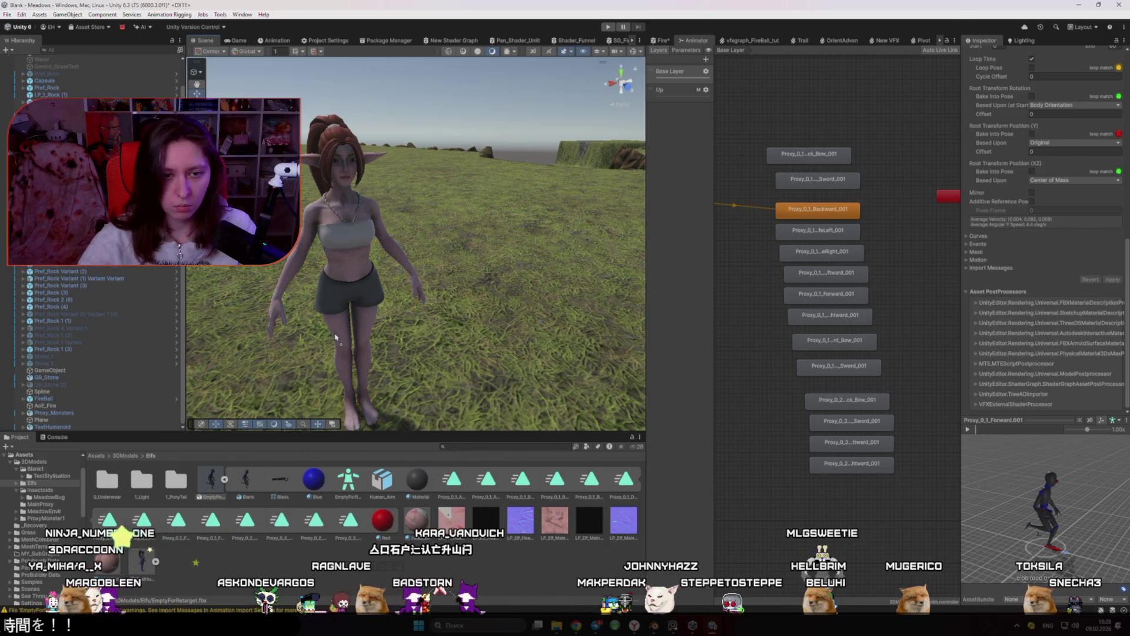
mouse_move(438, 337)
left_mouse_down()
mouse_move(459, 350)
mouse_move(395, 337)
left_mouse_up()
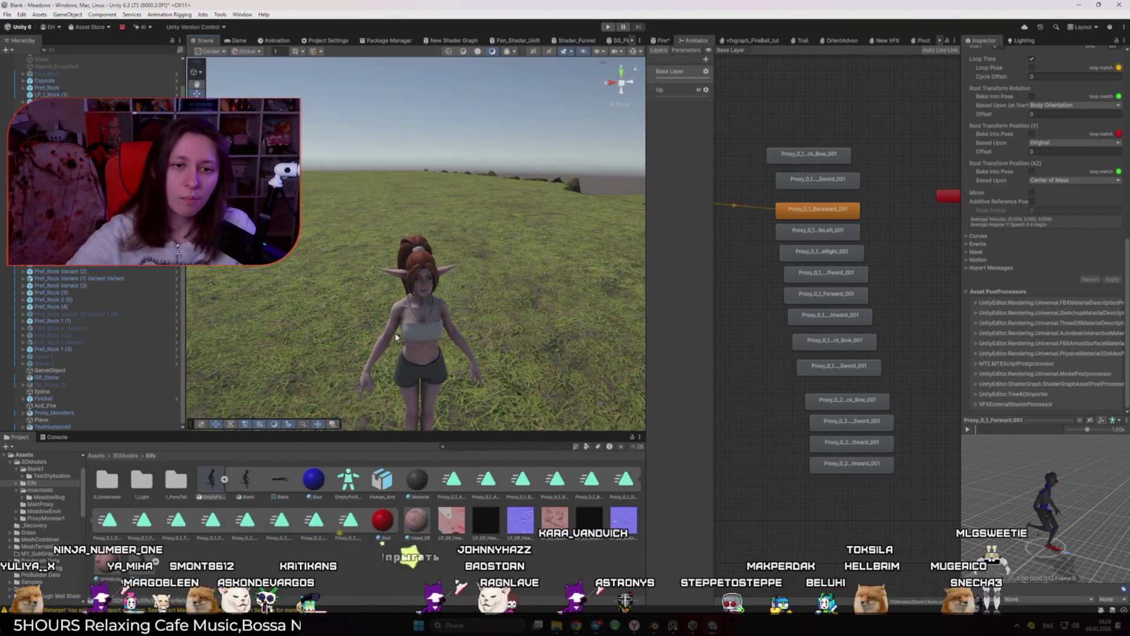
left_click(608, 27)
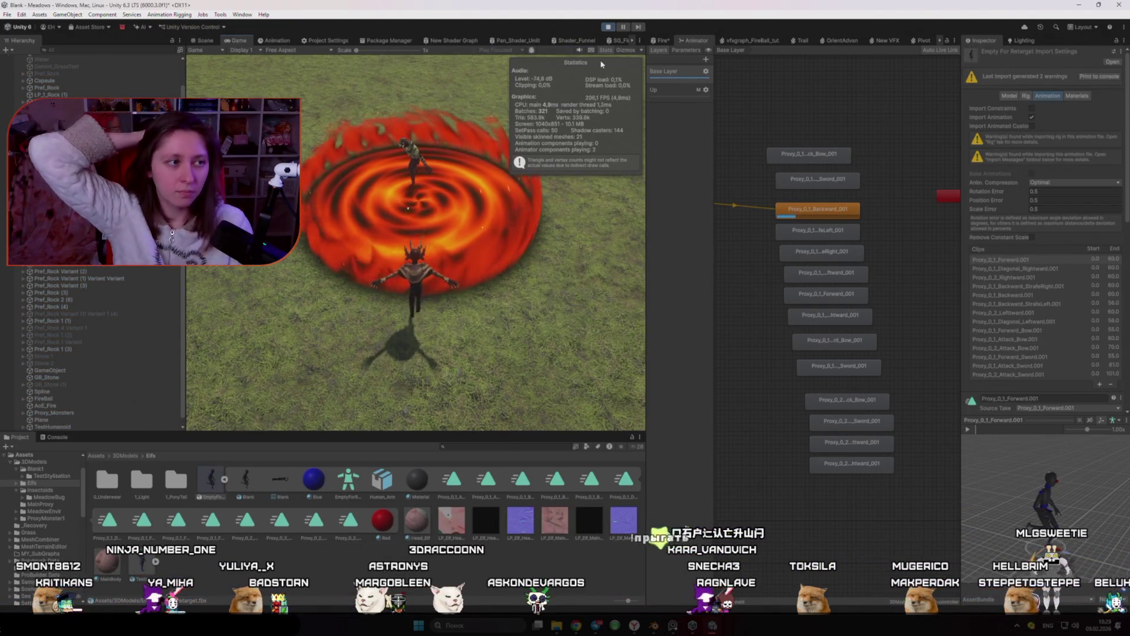
In the Scene view, orbit around the elf and make Proxy_0_1_Attack_Bow_001 the Base Layer default state
left_click(206, 40)
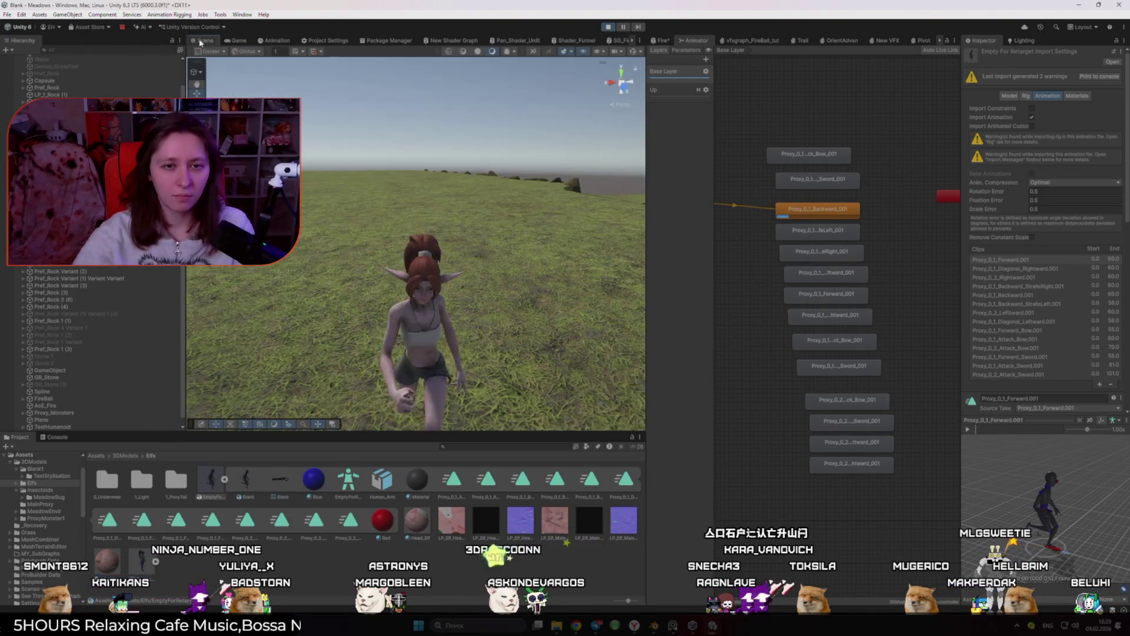
mouse_move(394, 277)
left_mouse_down()
mouse_move(514, 300)
mouse_move(512, 314)
mouse_move(630, 321)
left_mouse_up()
right_click(802, 154)
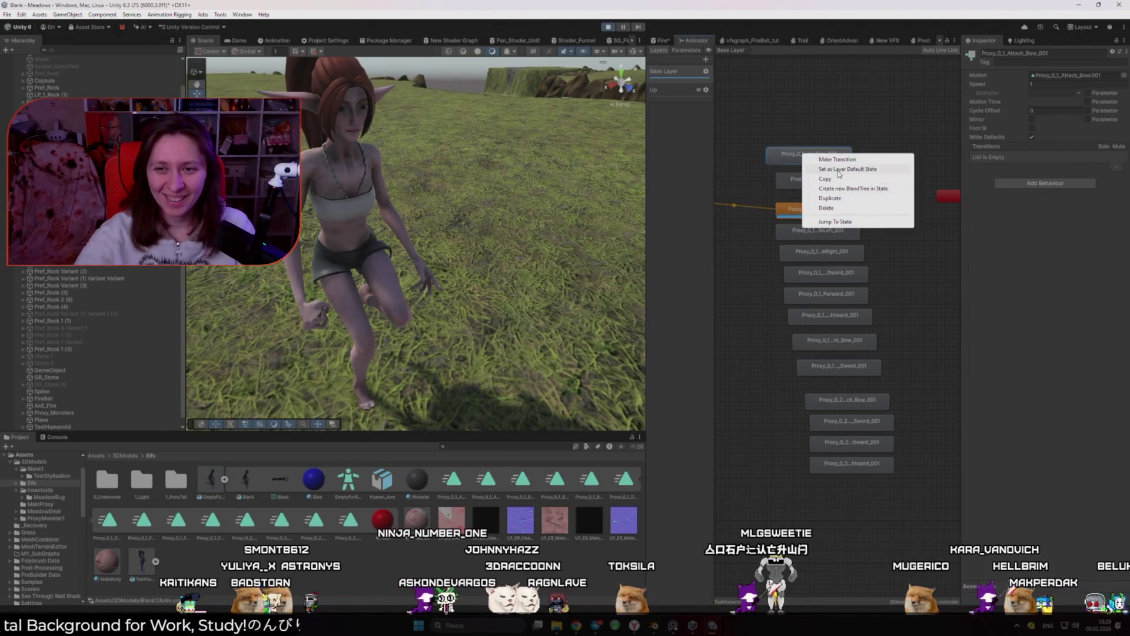
left_click(839, 170)
mouse_move(470, 174)
left_mouse_down()
mouse_move(479, 197)
mouse_move(415, 210)
left_mouse_up()
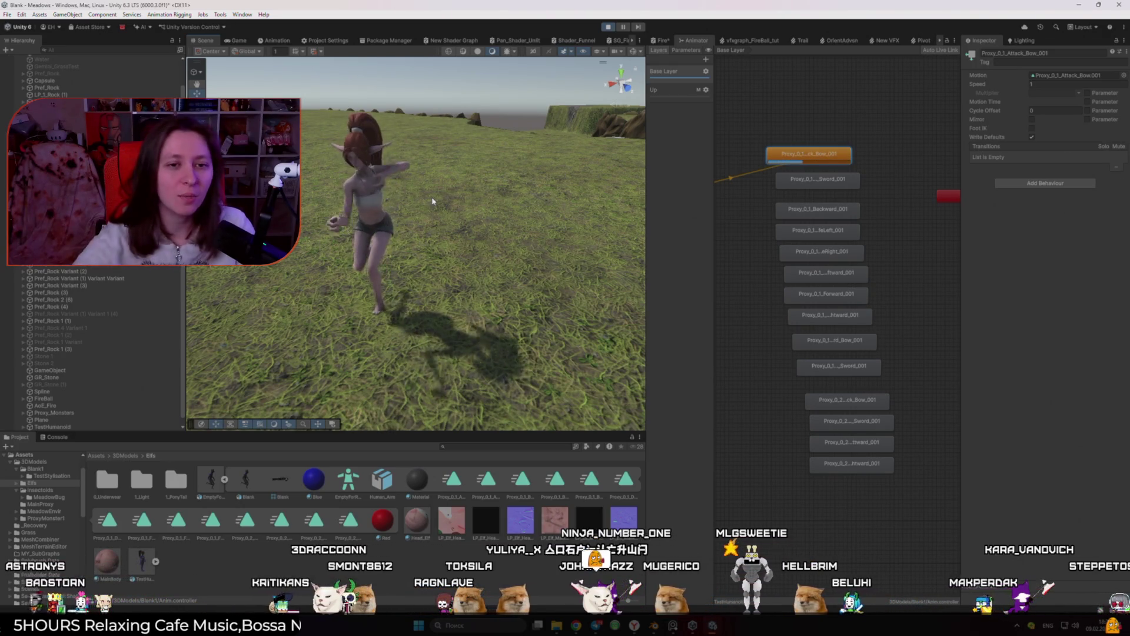
scroll(433, 201, "up", 5)
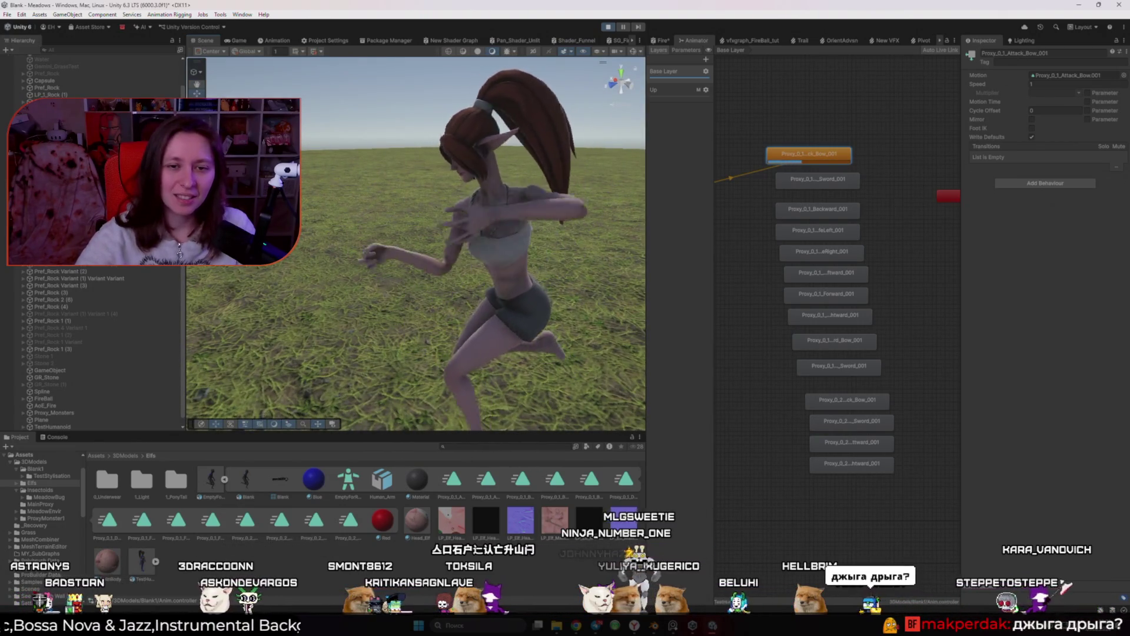
left_click_drag(487, 276, 487, 310)
scroll(487, 310, "down", 5)
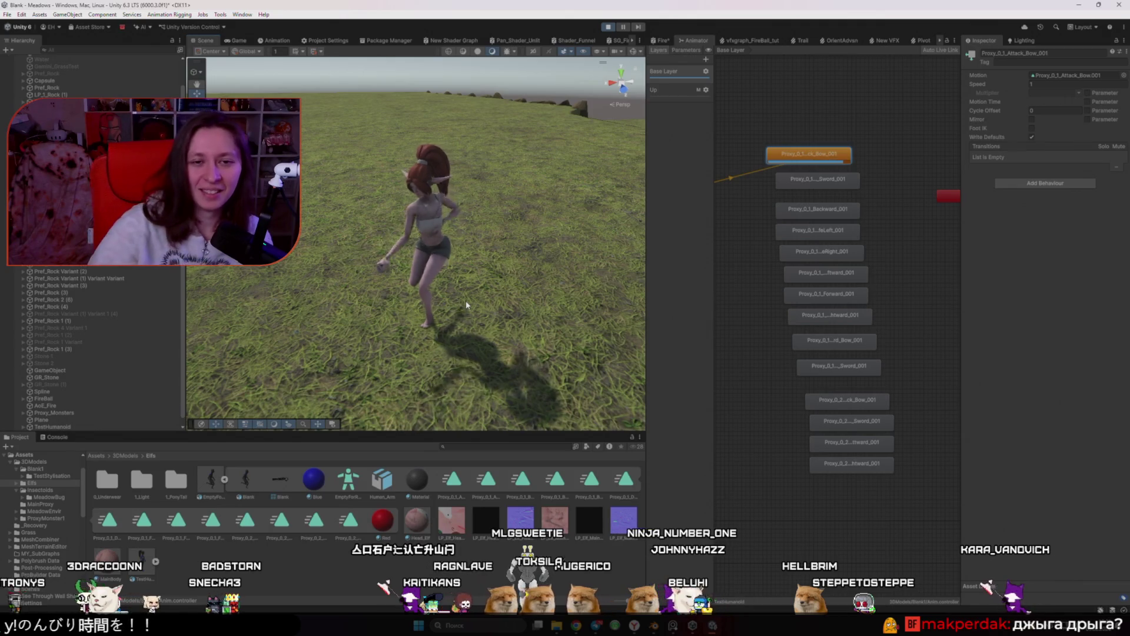
mouse_move(465, 301)
left_mouse_down()
mouse_move(565, 200)
mouse_move(405, 275)
left_mouse_up()
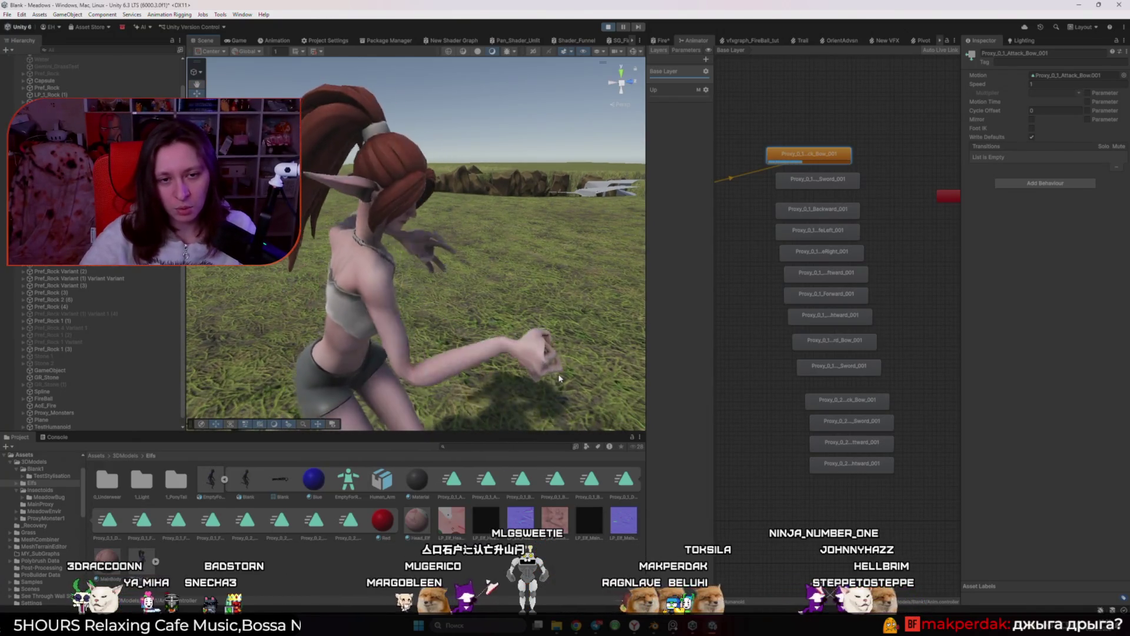
mouse_move(558, 373)
left_mouse_down()
mouse_move(445, 411)
mouse_move(376, 365)
left_mouse_up()
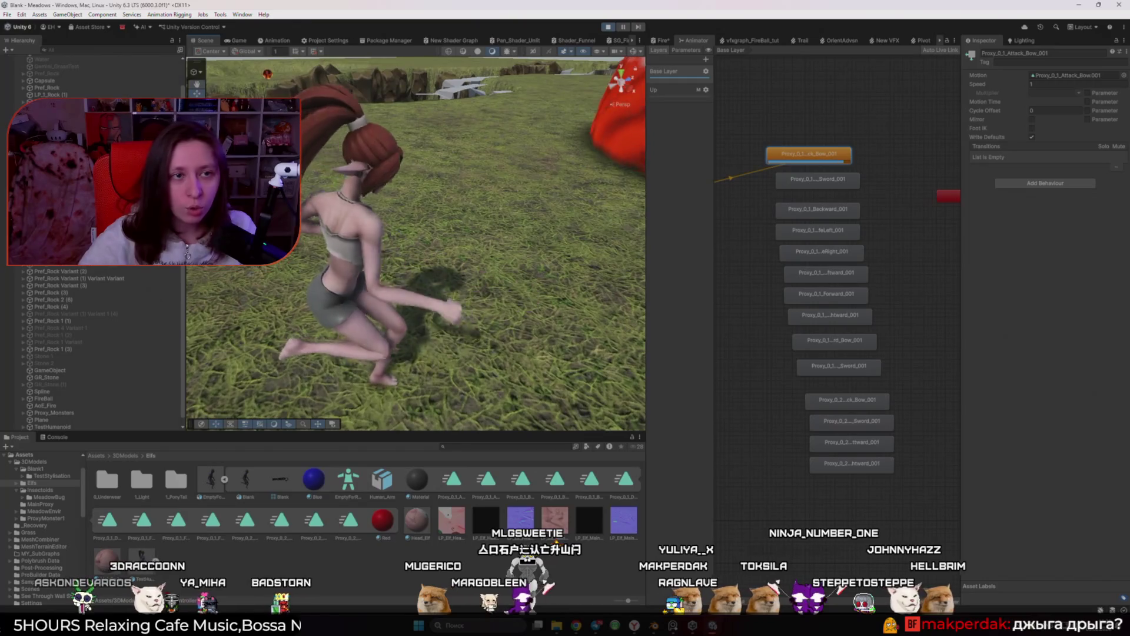
scroll(65, 425, "down", 1)
left_click(59, 419)
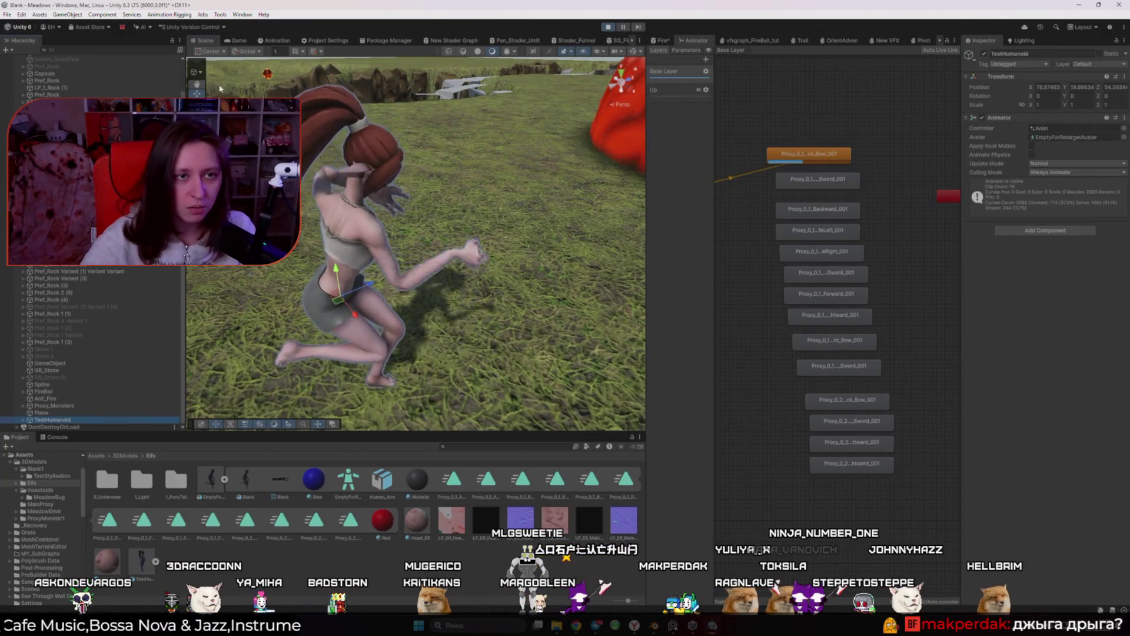
Add a Bone Renderer to TestHumanoid via Animation Rigging > Bone Renderer Setup, outside Play mode
left_click(169, 14)
left_click(181, 77)
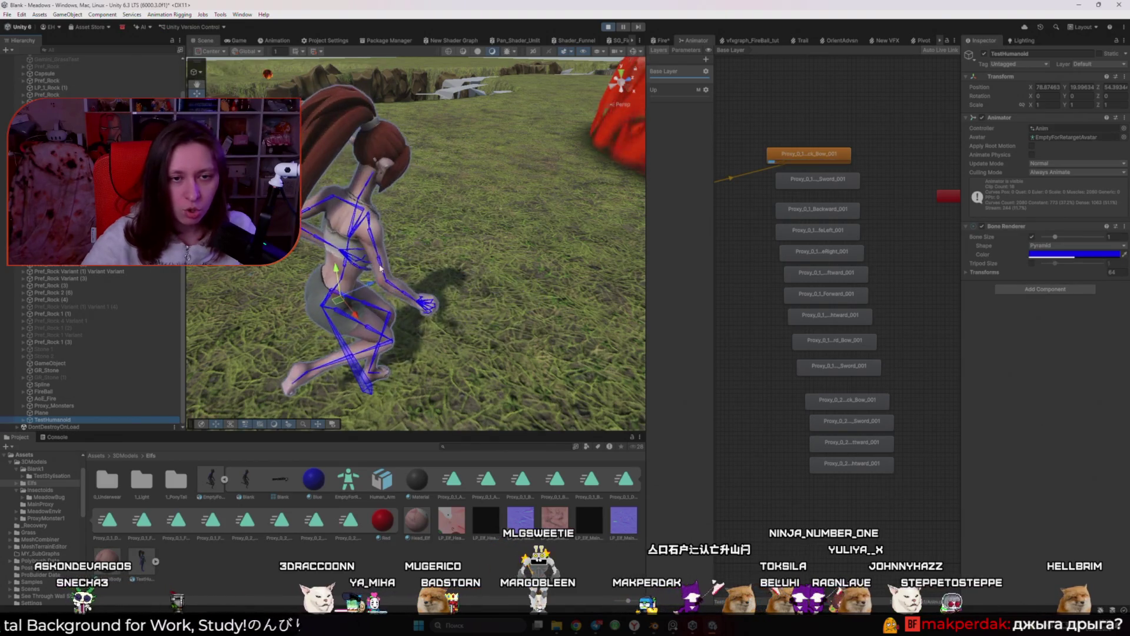
mouse_move(361, 251)
left_mouse_down()
mouse_move(264, 290)
mouse_move(412, 298)
left_mouse_up()
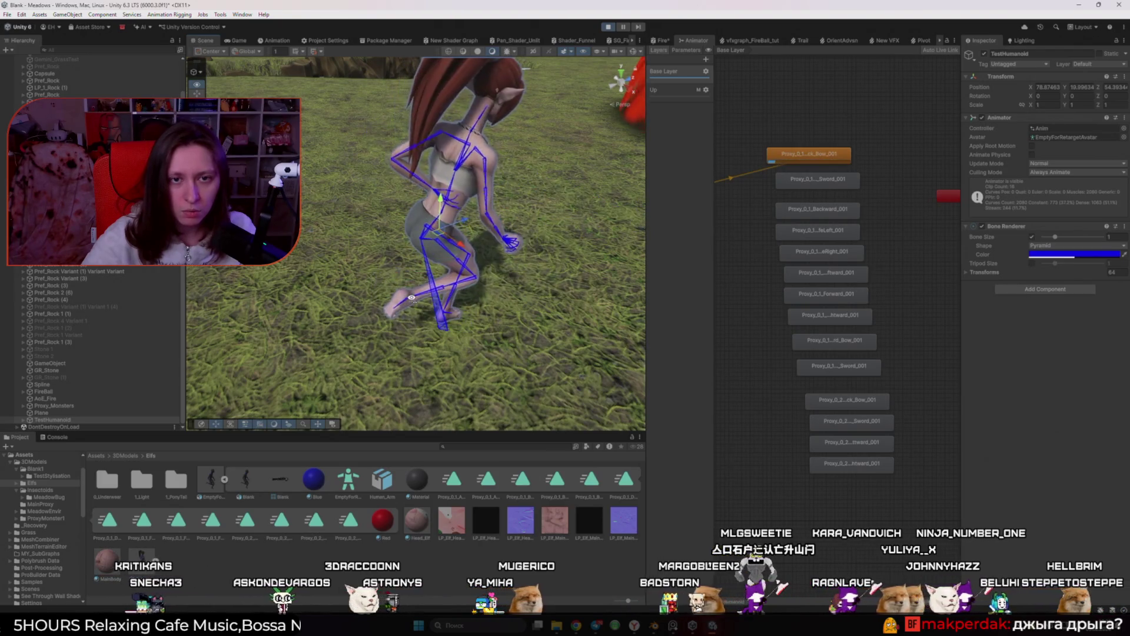
mouse_move(412, 298)
left_mouse_down()
mouse_move(325, 295)
mouse_move(465, 212)
left_mouse_up()
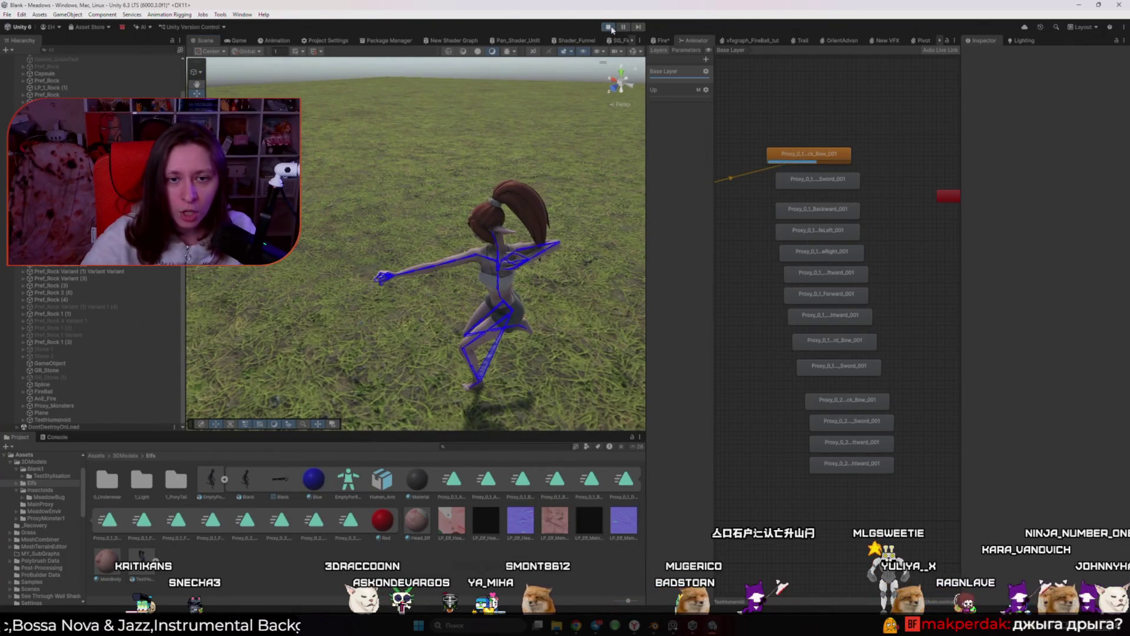
left_click(609, 27)
left_click(89, 426)
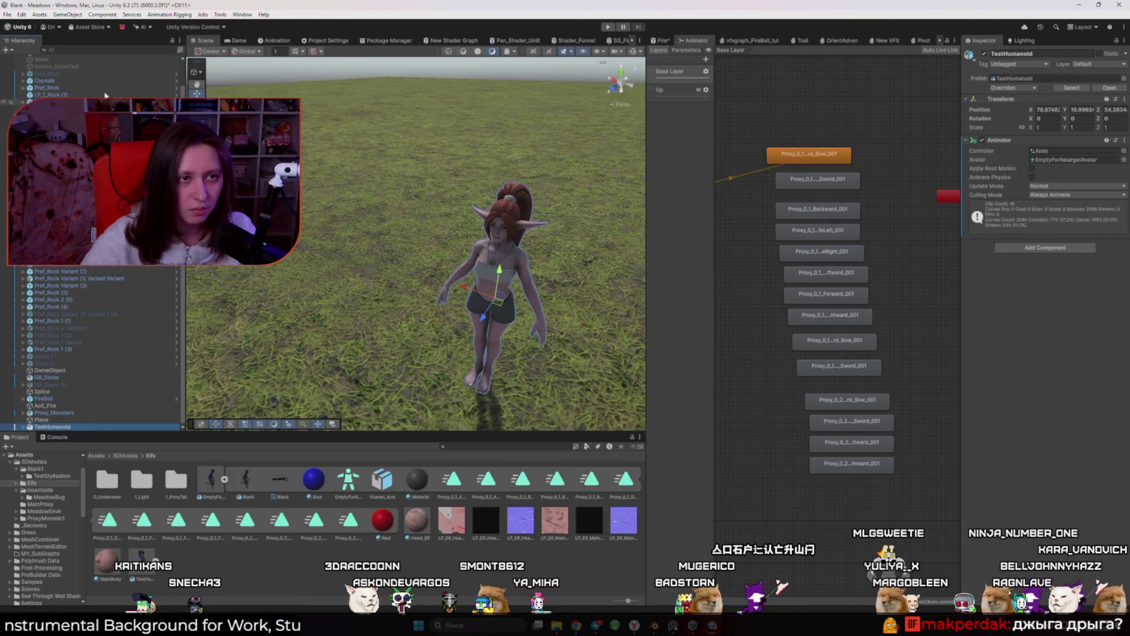
left_click(169, 14)
left_click(176, 77)
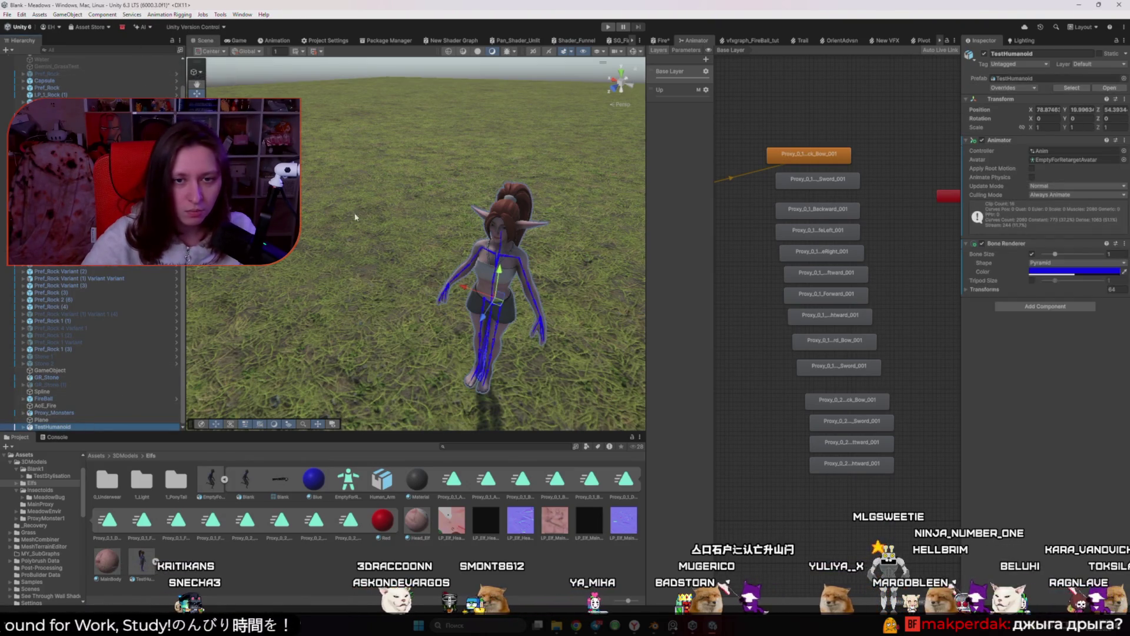
scroll(509, 228, "up", 10)
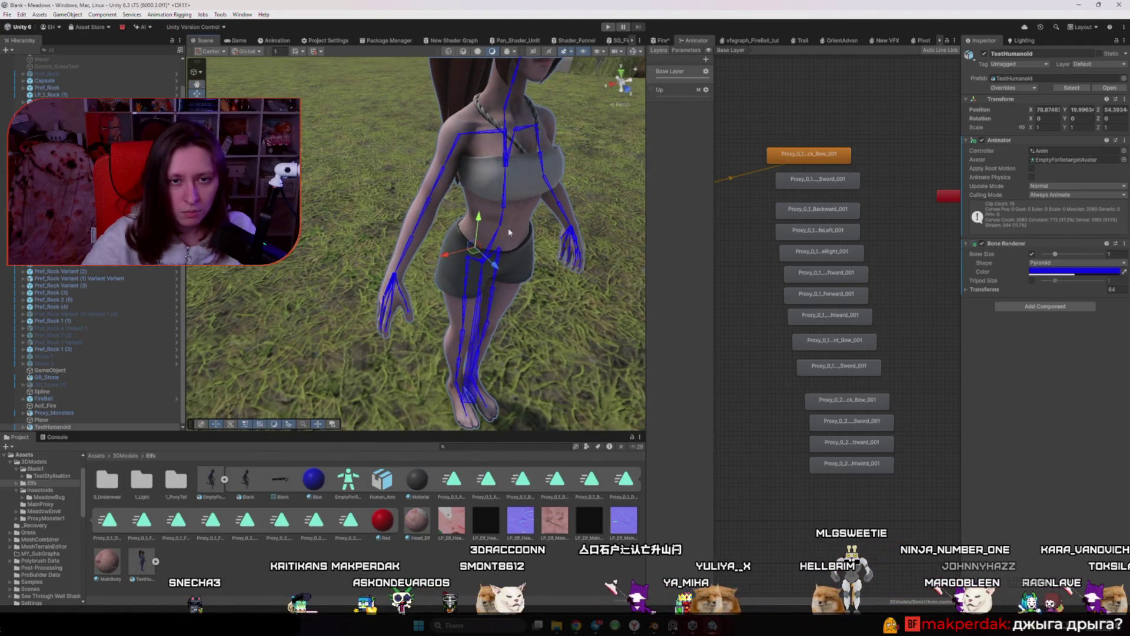
Stretch DEF-forearm.R's Scale X during Play, then disable TestHumanoid's Bone Renderer overlay
left_click(425, 210)
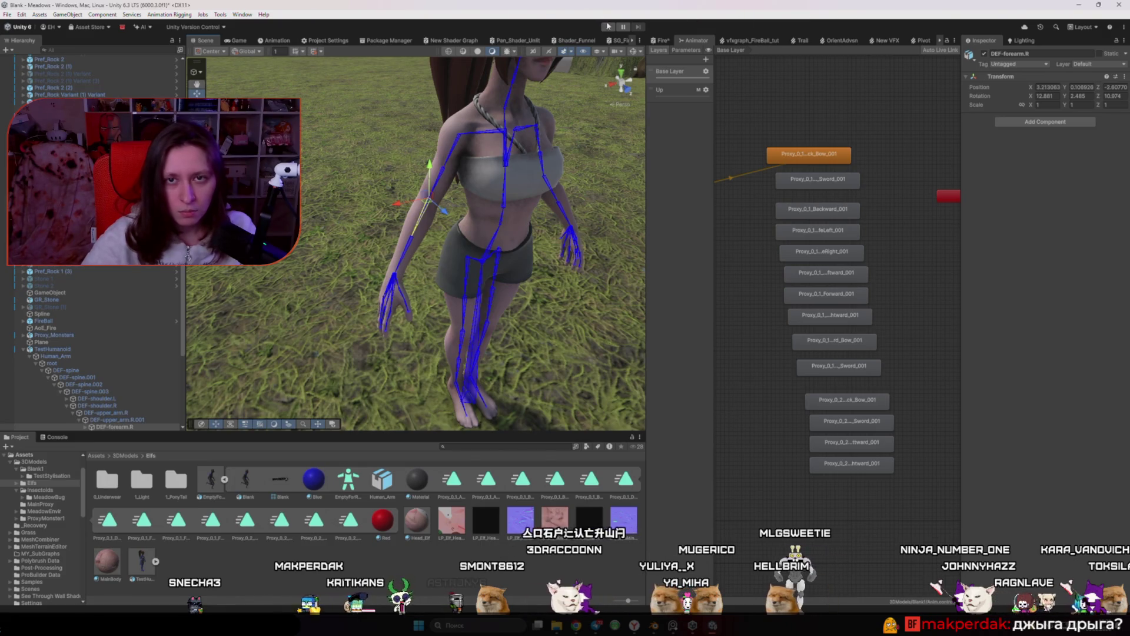
left_click(609, 26)
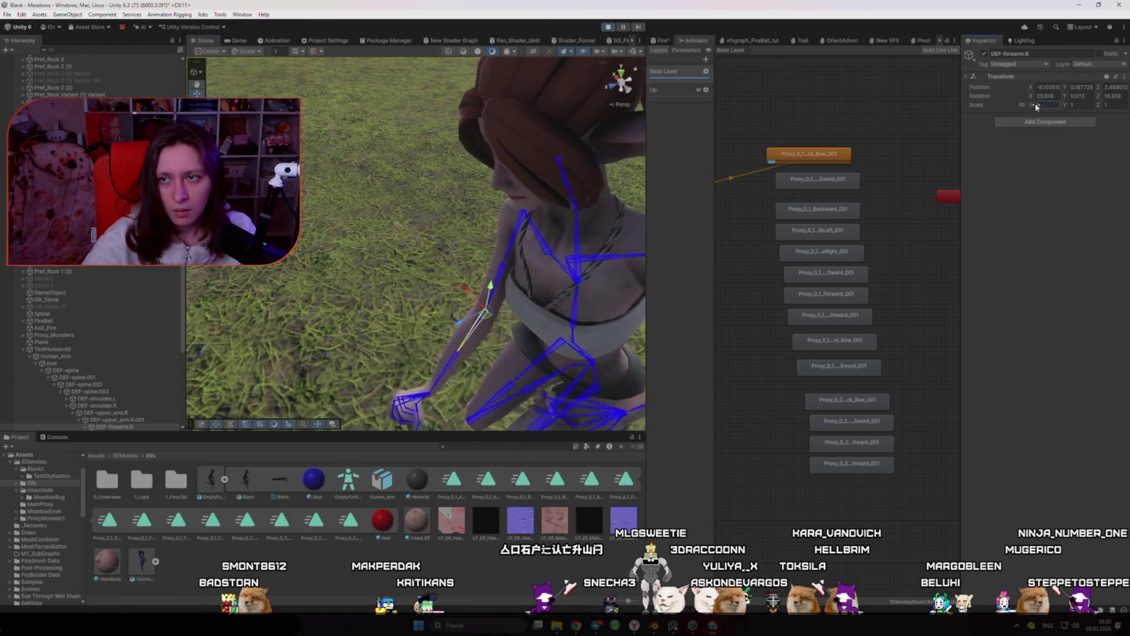
left_click_drag(960, 103, 932, 108)
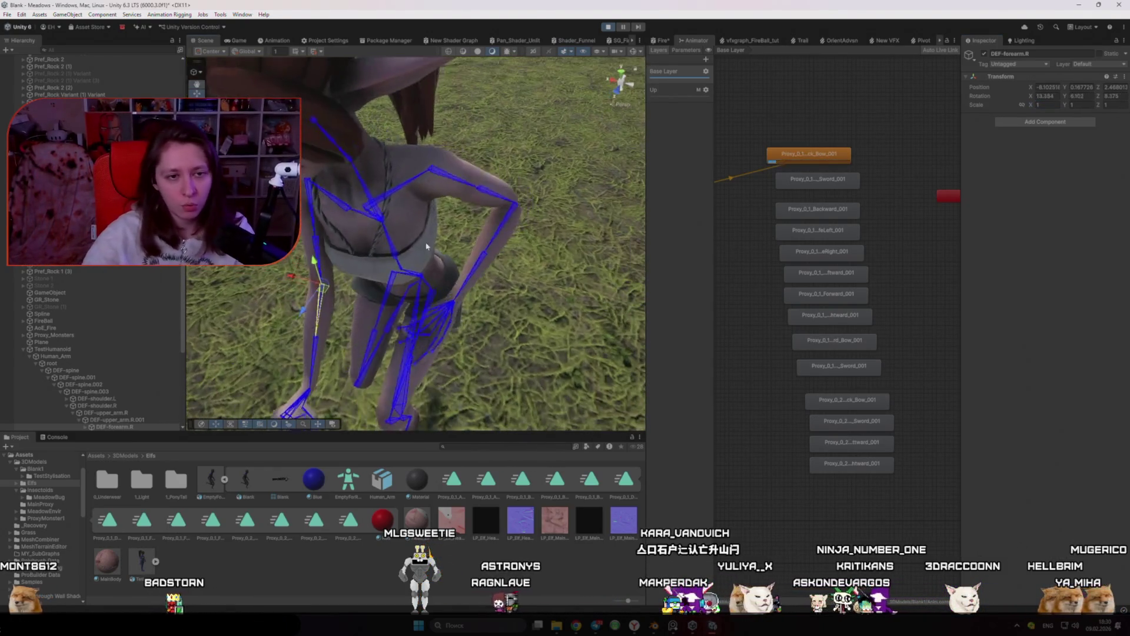
left_click(233, 386)
left_click(78, 350)
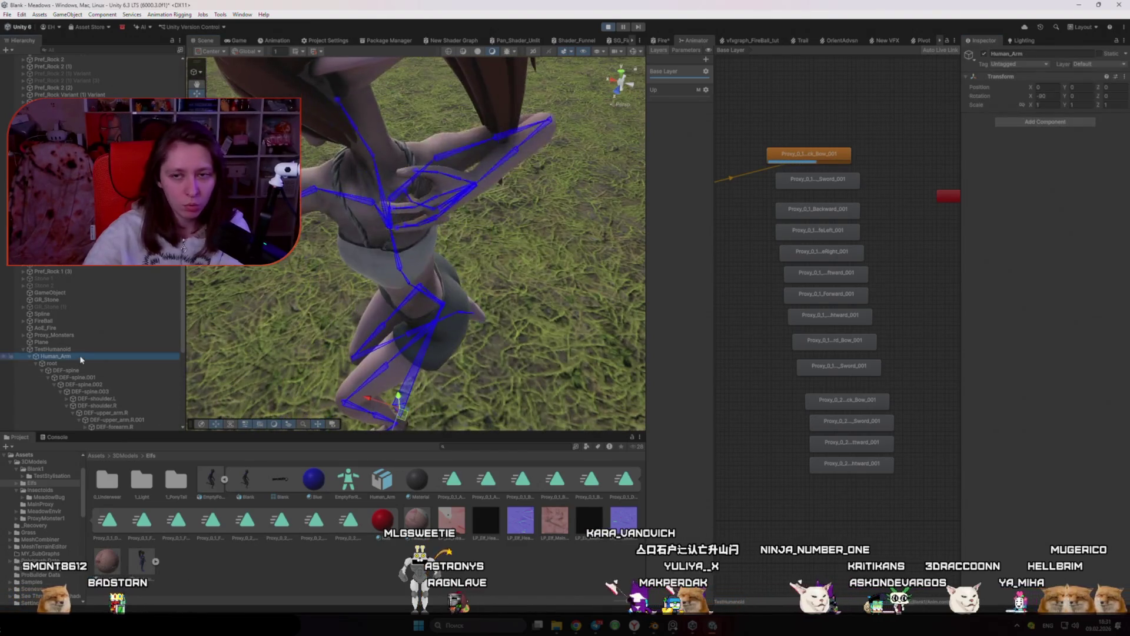
left_click(982, 226)
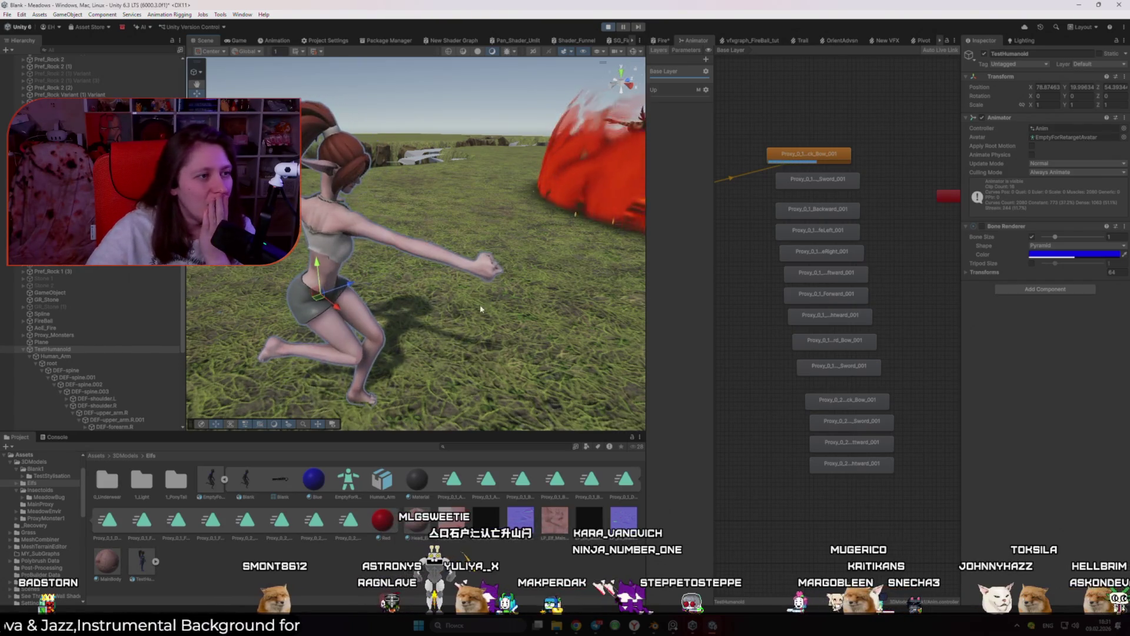
Cycle the layer default state through Sword_001, Backward_001 and StrafeLeft_001 while orbiting the elf
right_click(830, 181)
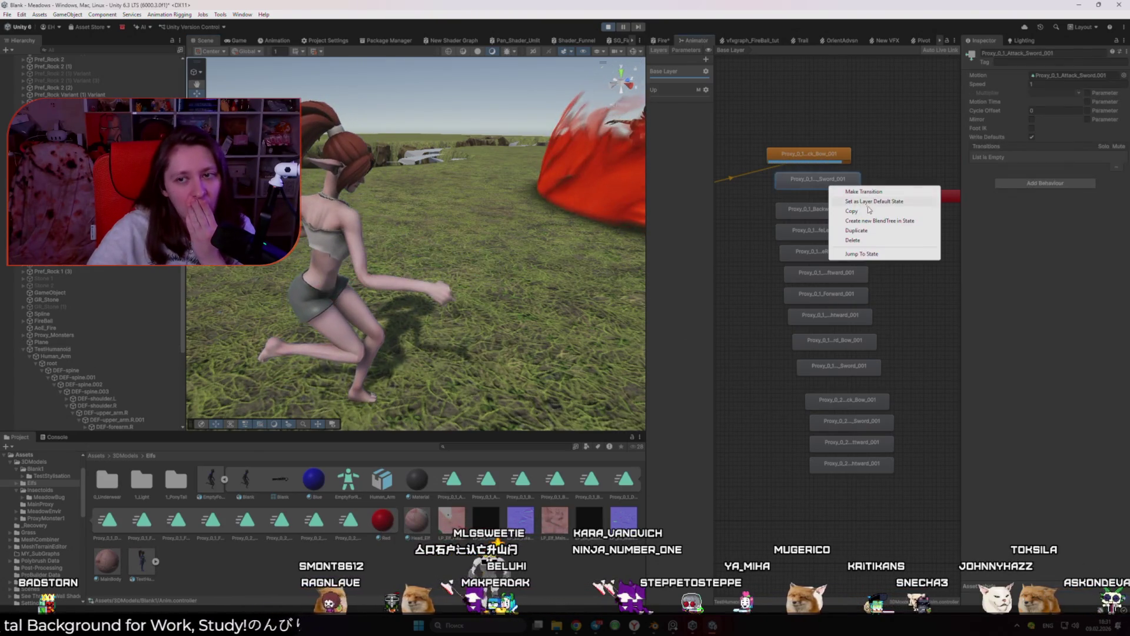
left_click(853, 201)
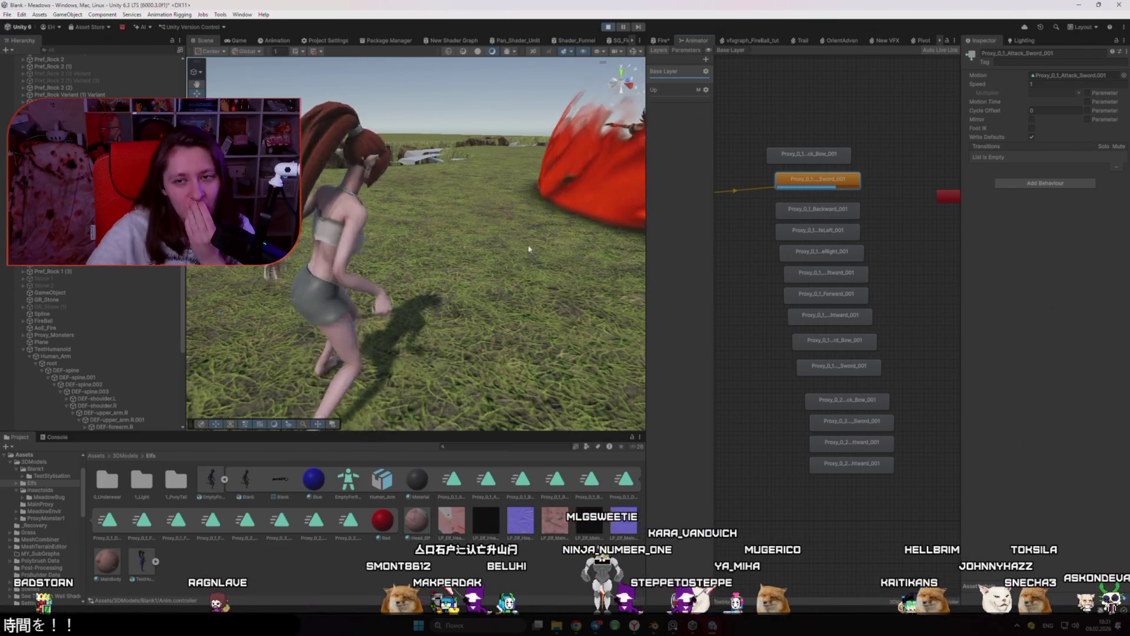
right_click(788, 210)
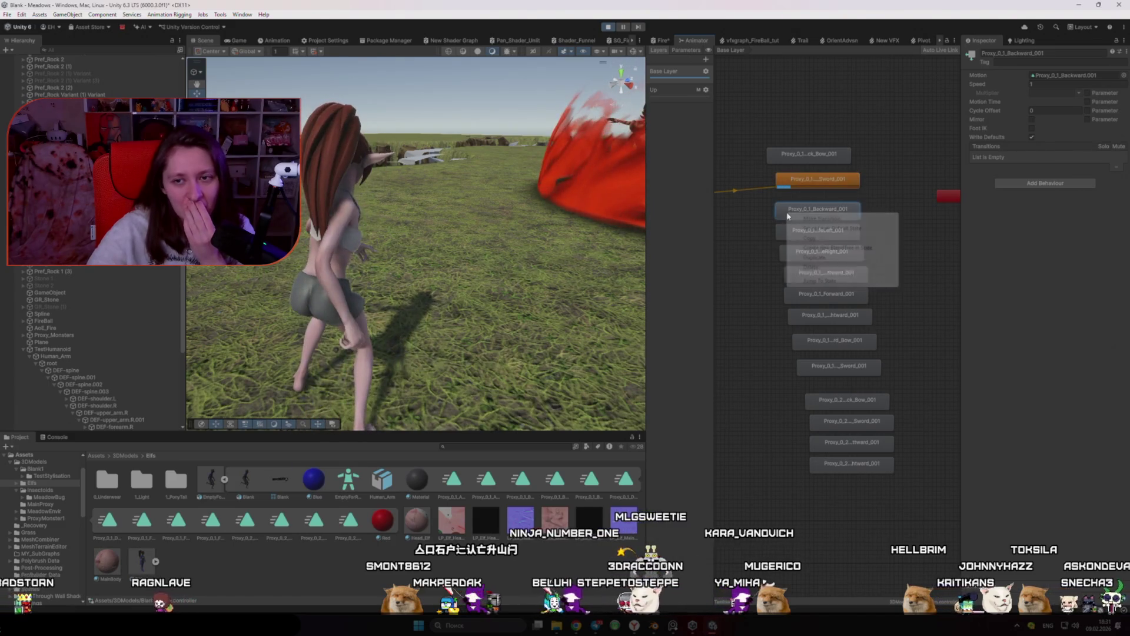
left_click(836, 228)
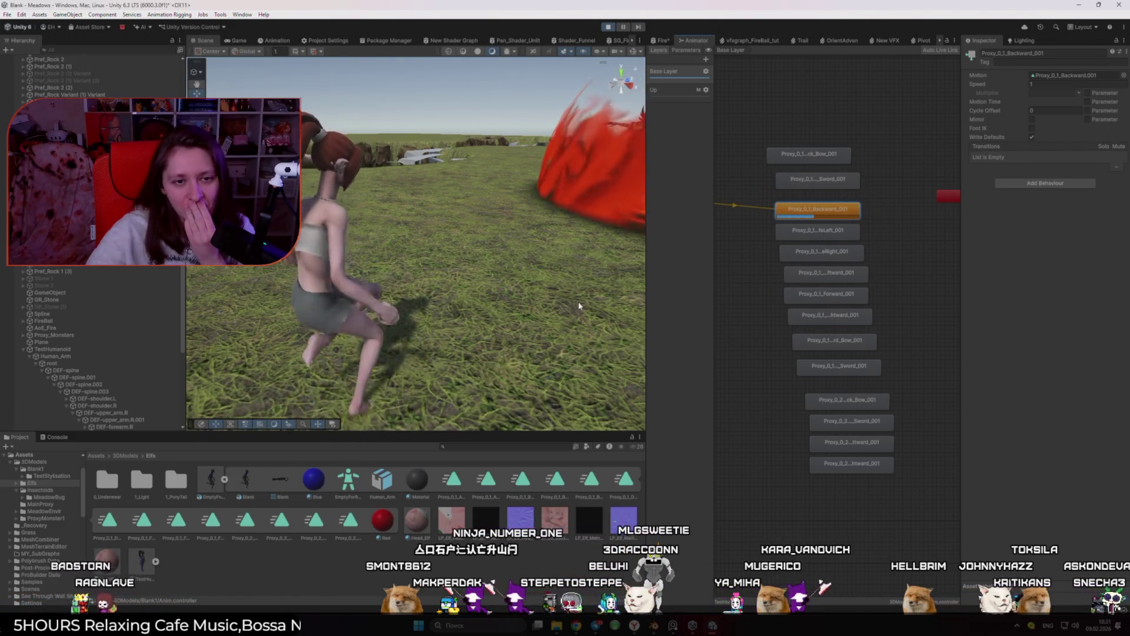
right_click(793, 230)
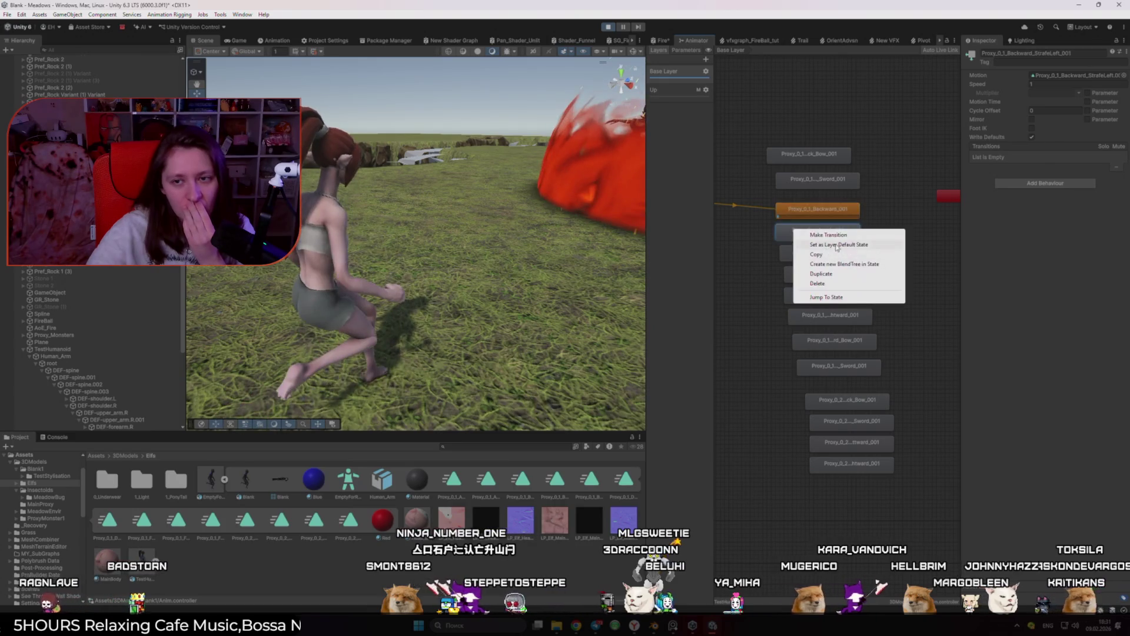
left_click(836, 245)
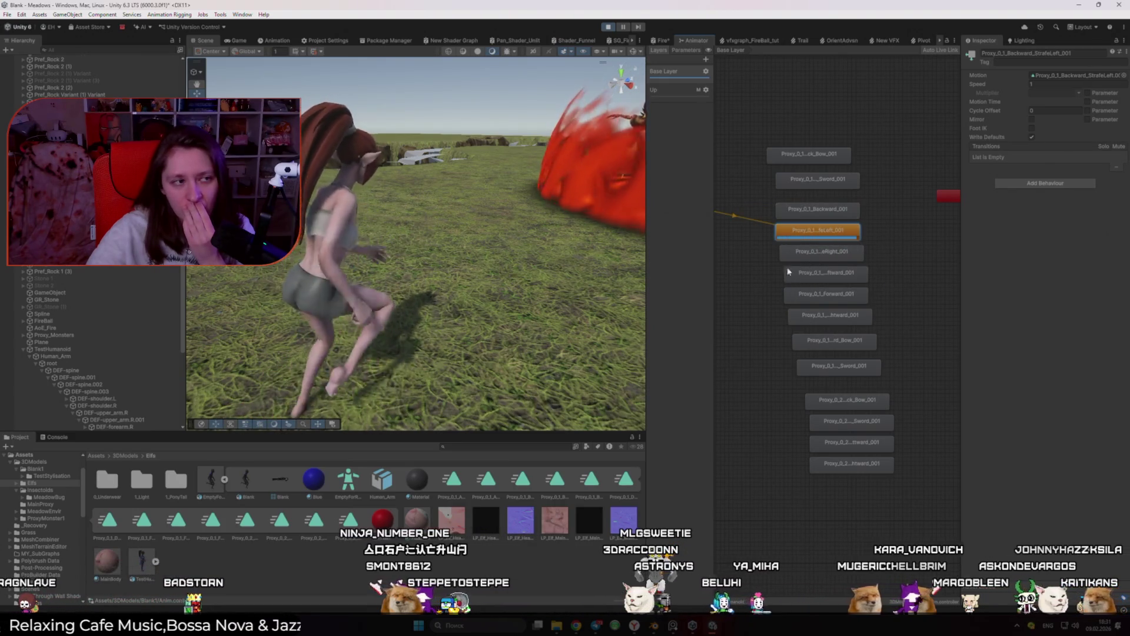
mouse_move(592, 260)
left_mouse_down()
mouse_move(359, 319)
mouse_move(261, 322)
left_mouse_up()
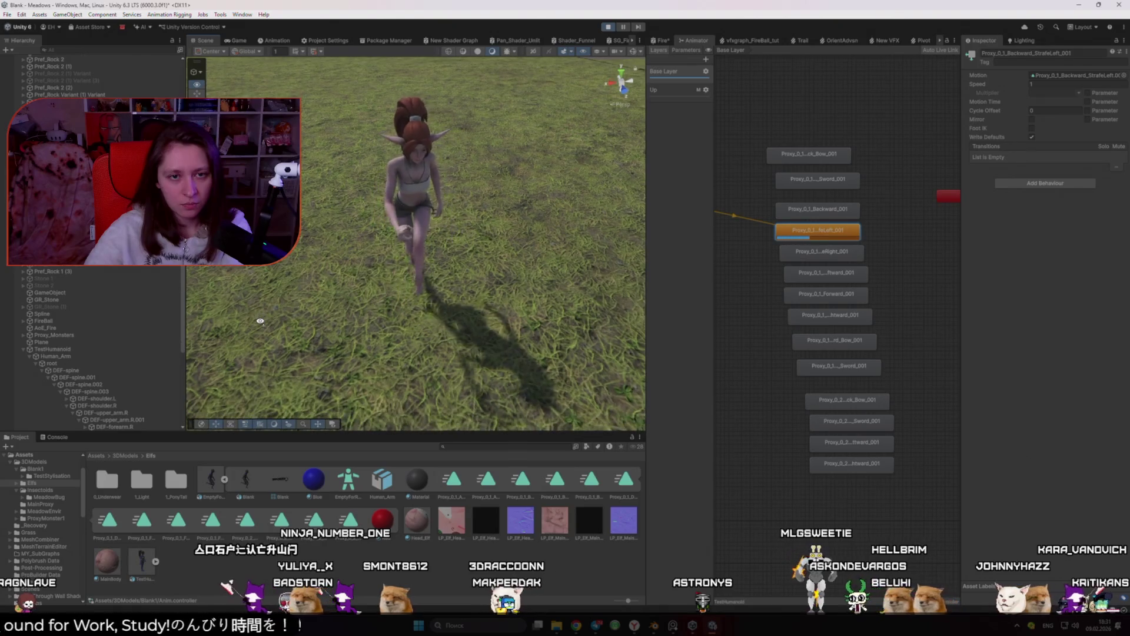
mouse_move(261, 322)
left_mouse_down()
mouse_move(286, 267)
mouse_move(364, 306)
mouse_move(676, 312)
left_mouse_up()
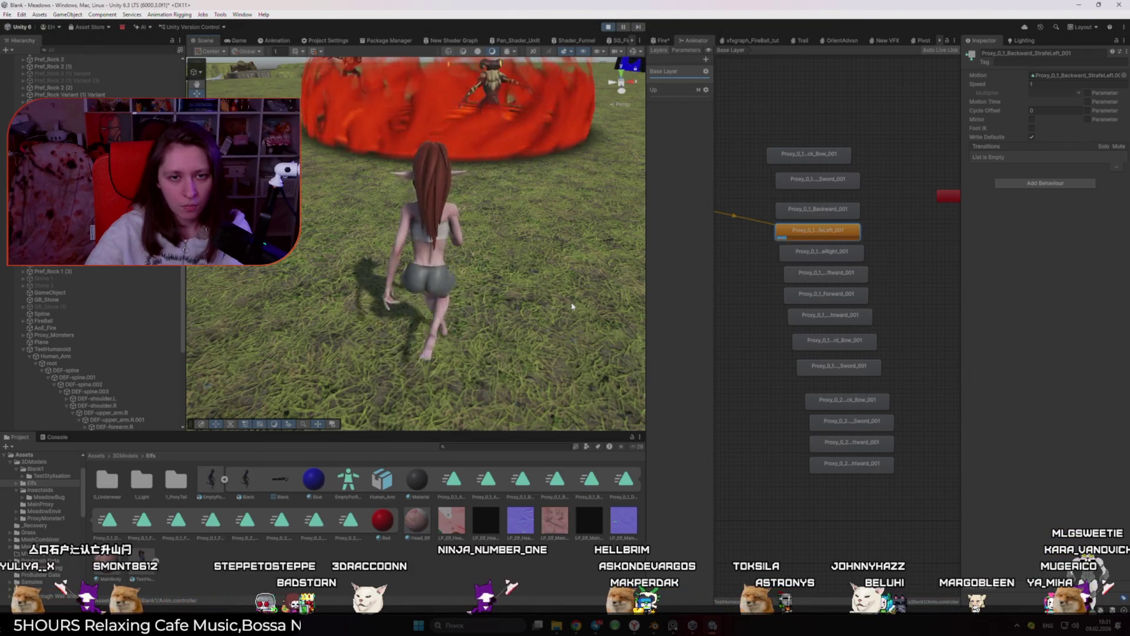
left_click_drag(571, 302, 548, 276)
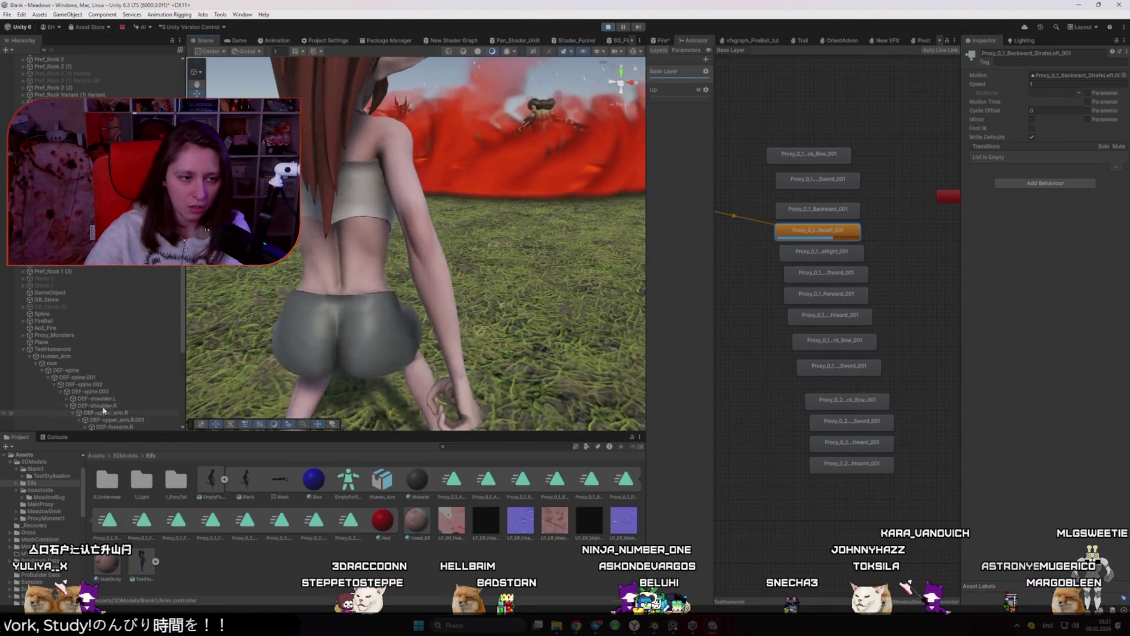
Select TestHumanoid, exit Play mode, and switch to the Blender window
left_click(61, 349)
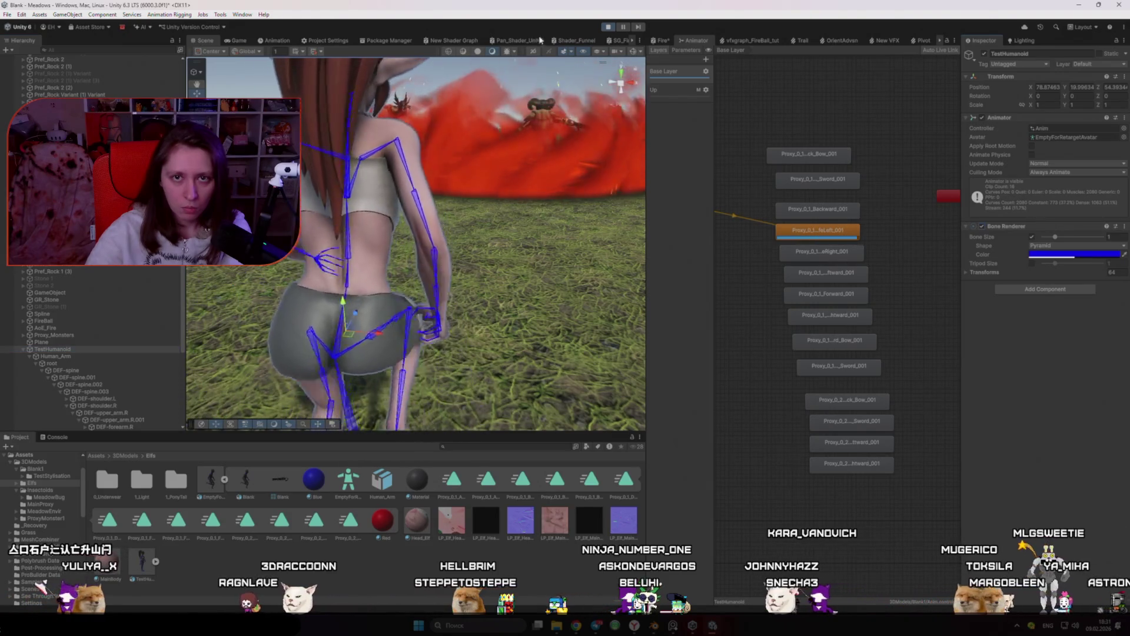
left_click(609, 28)
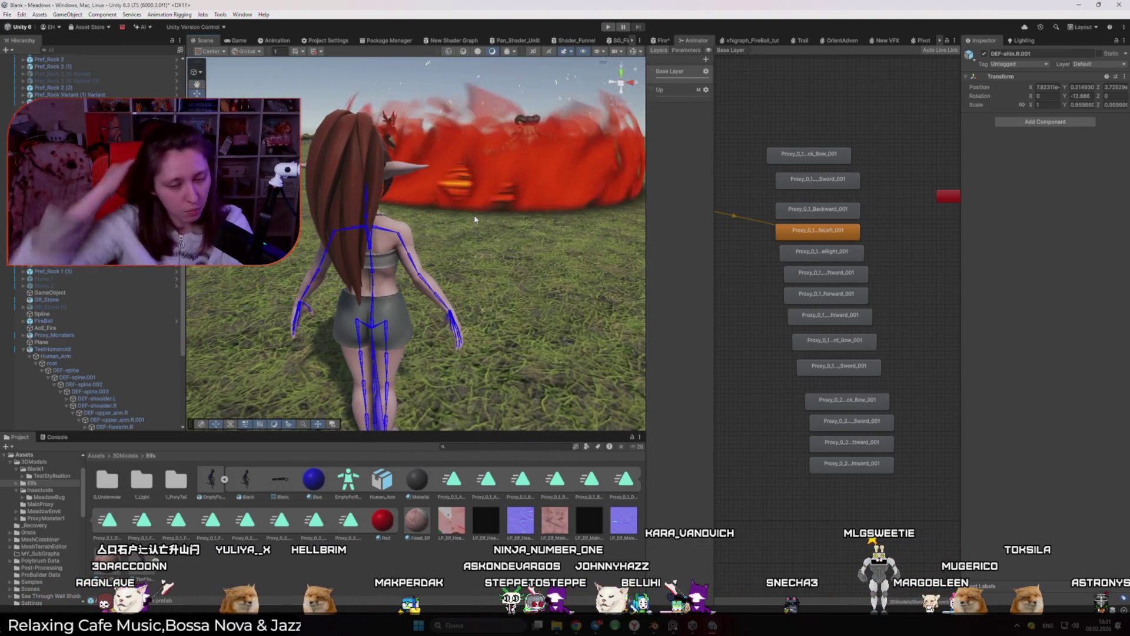
key("alt+Tab")
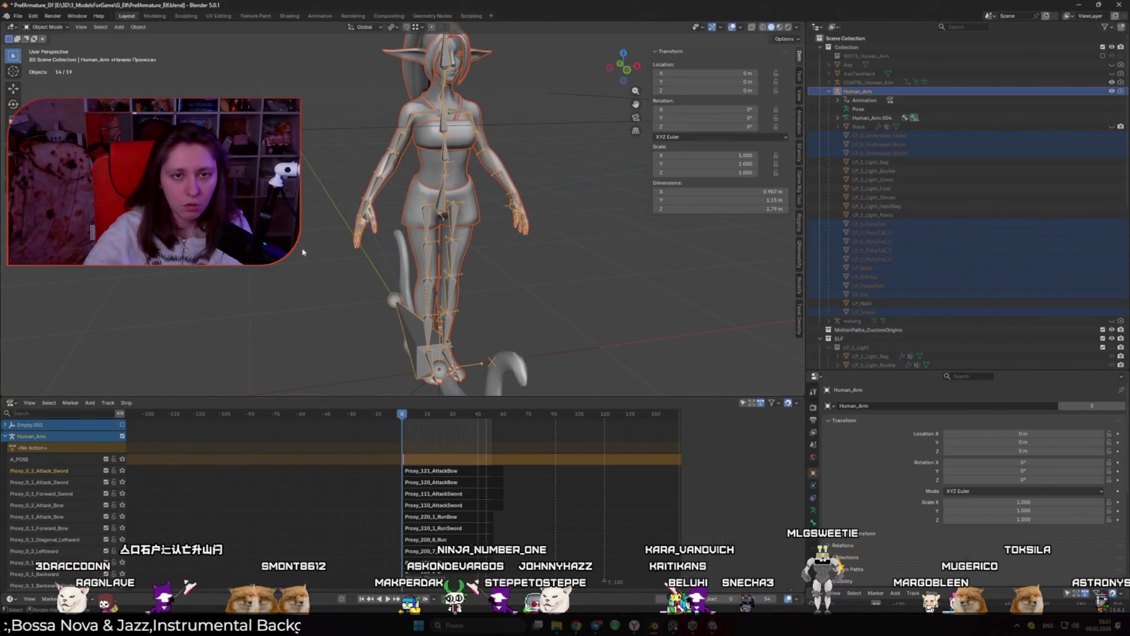
Open recent Blank.blend, scrub to frame 54, and bake the actions with the Proxy_ prefix
left_click(19, 16)
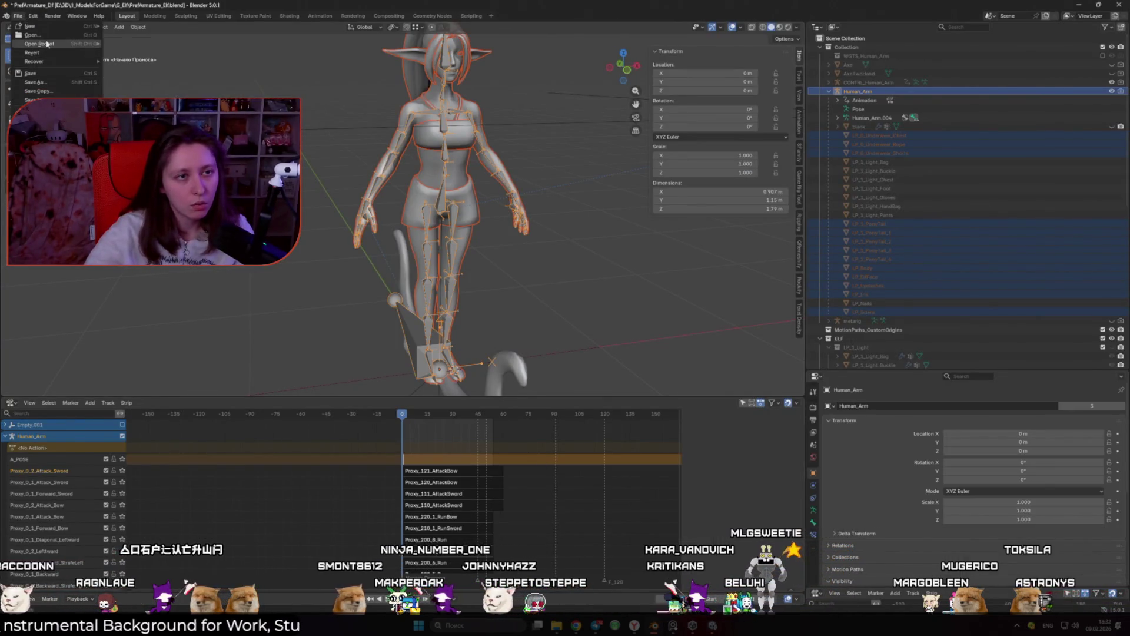
mouse_move(47, 44)
left_click(130, 61)
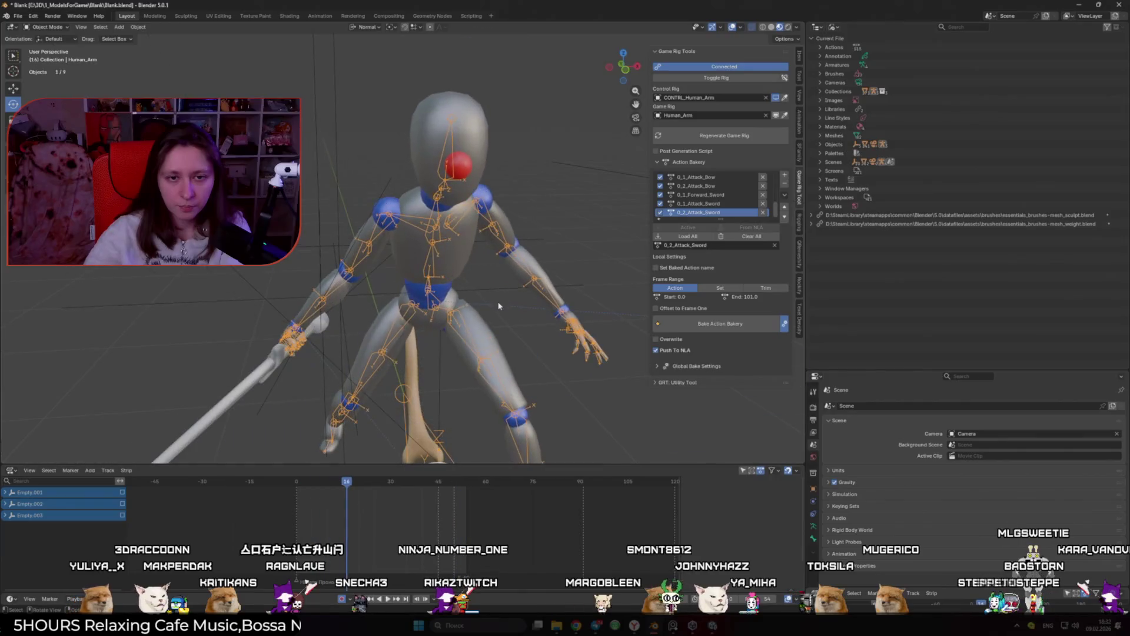
mouse_move(301, 482)
left_mouse_down()
mouse_move(506, 499)
mouse_move(367, 489)
mouse_move(296, 466)
left_mouse_up()
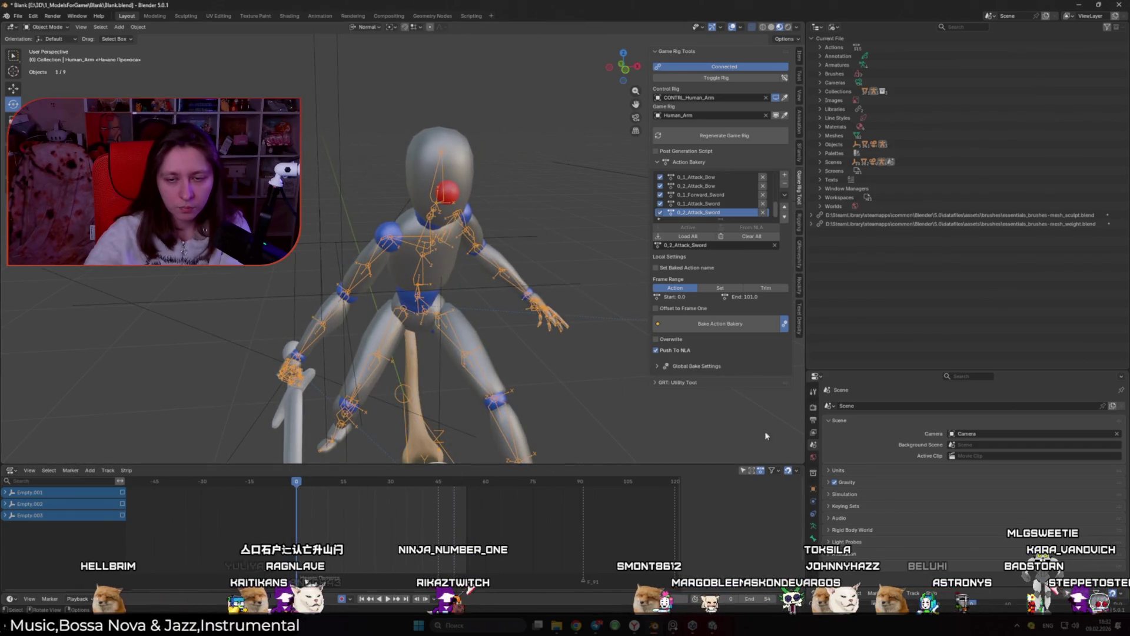
left_click(744, 328)
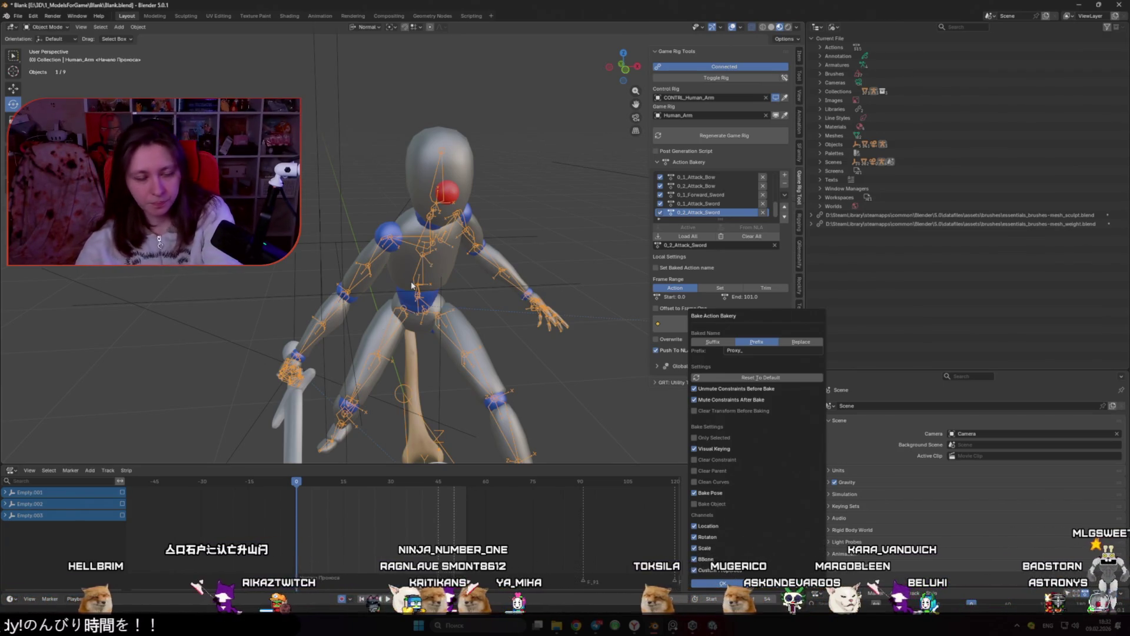
key("Return")
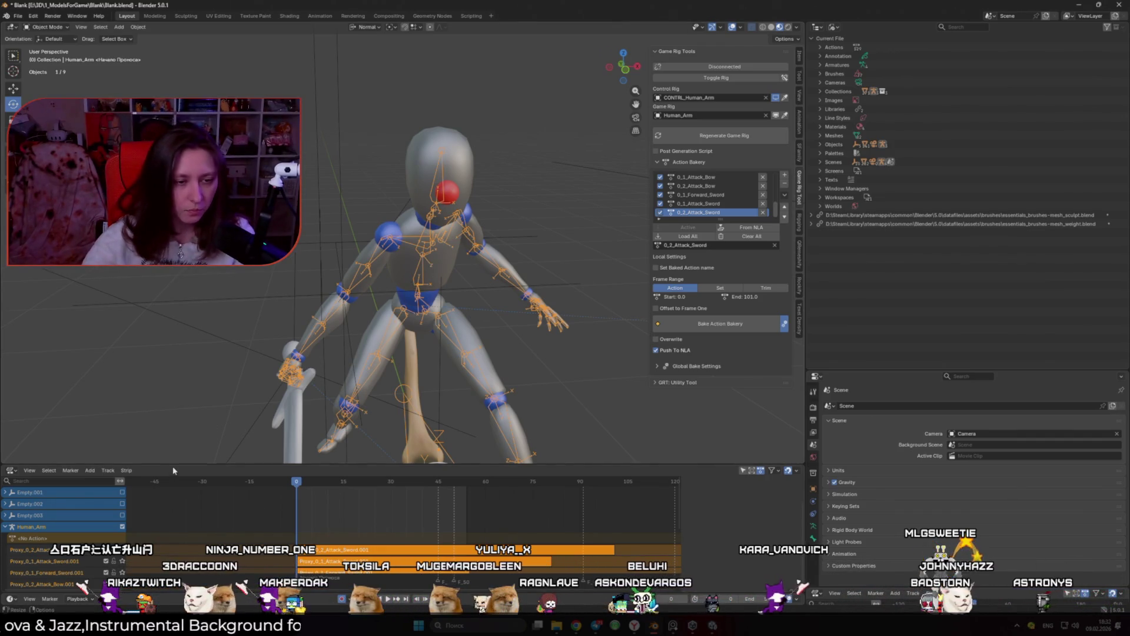
Solo the Proxy_0_2_Attack_Bow.001 NLA track, play it, and scrub back to frame 23
left_click_drag(172, 466, 172, 256)
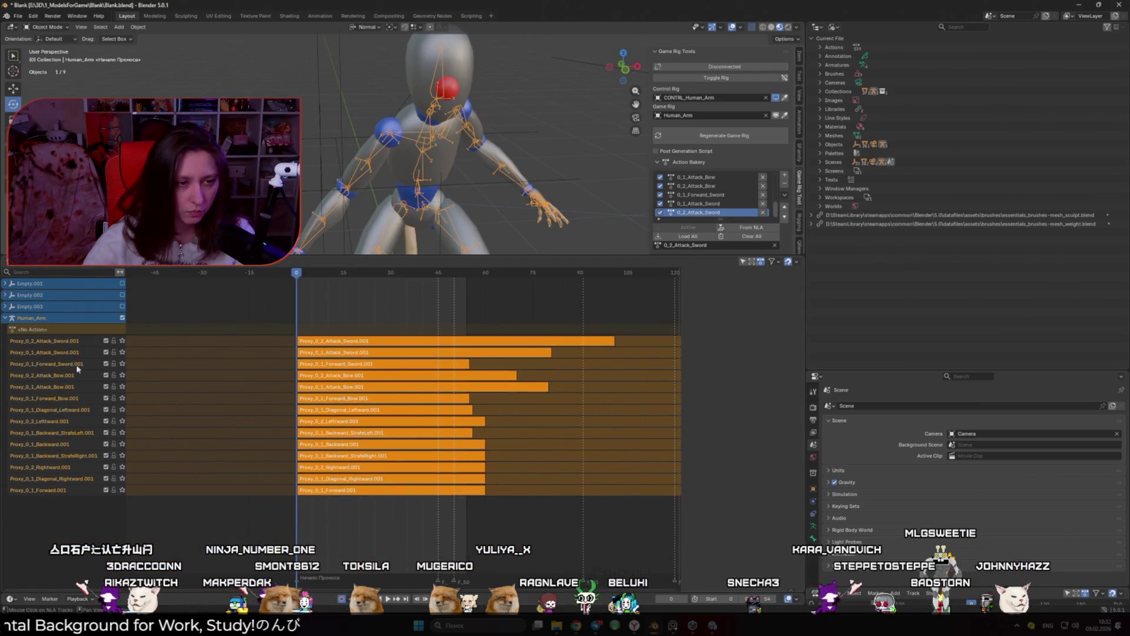
left_click(122, 375)
key("space")
right_click(309, 203)
mouse_move(321, 199)
mouse_move(414, 165)
left_mouse_down()
mouse_move(535, 139)
mouse_move(464, 204)
left_mouse_up()
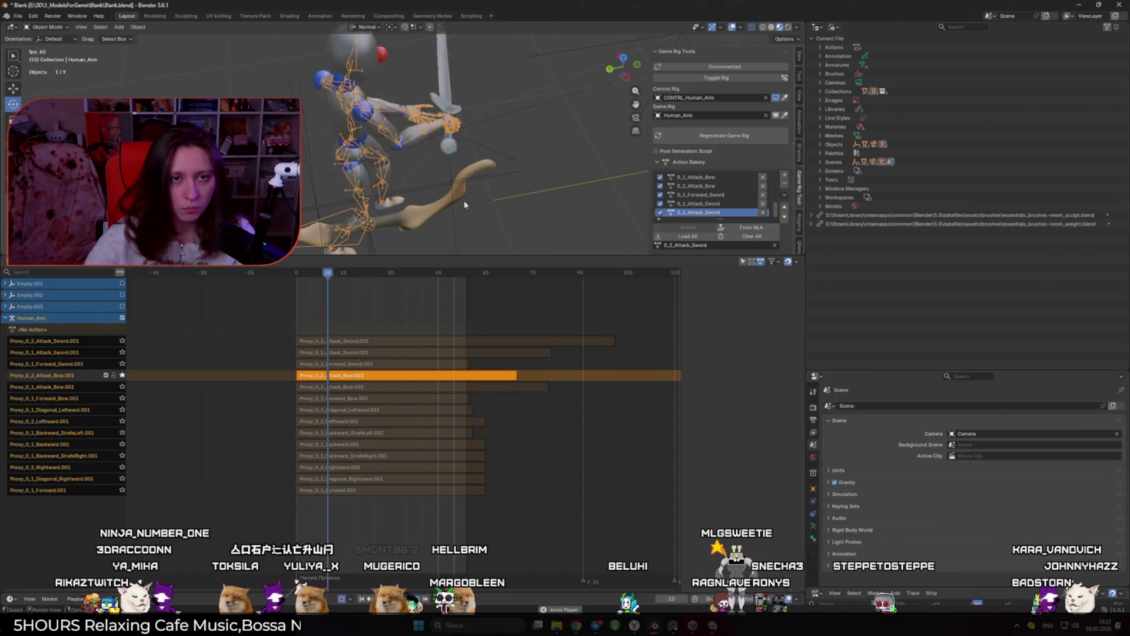
key("space")
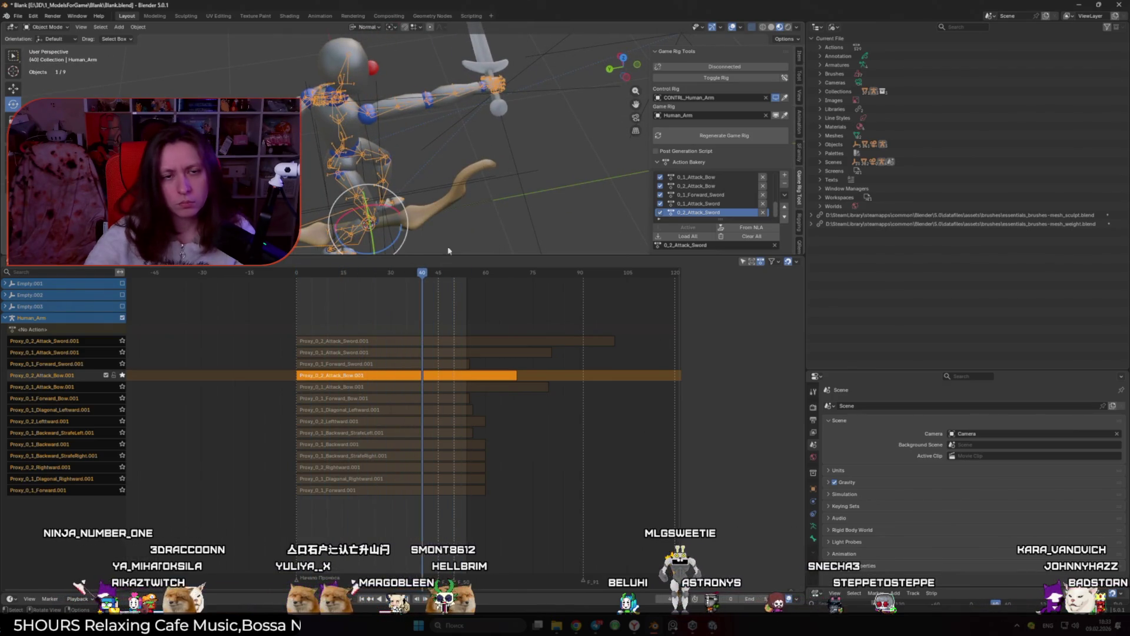
left_click_drag(294, 280, 416, 285)
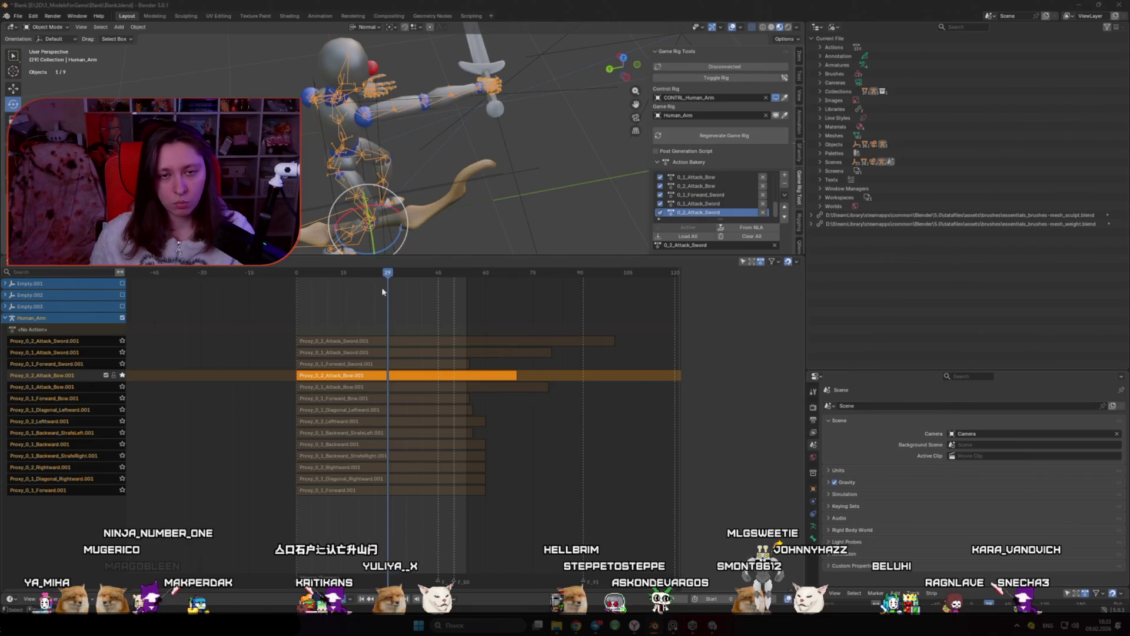
key("alt+Tab")
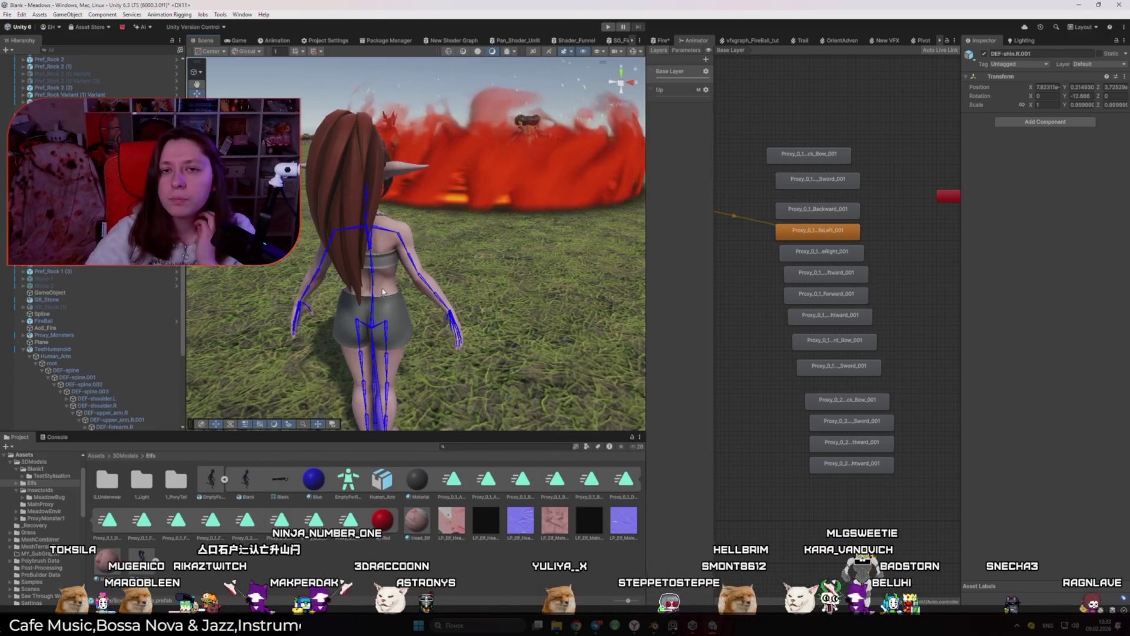
Enter Play mode, make Forward_Bow the default state, and hide TestHumanoid's bone overlay
key("ctrl+p")
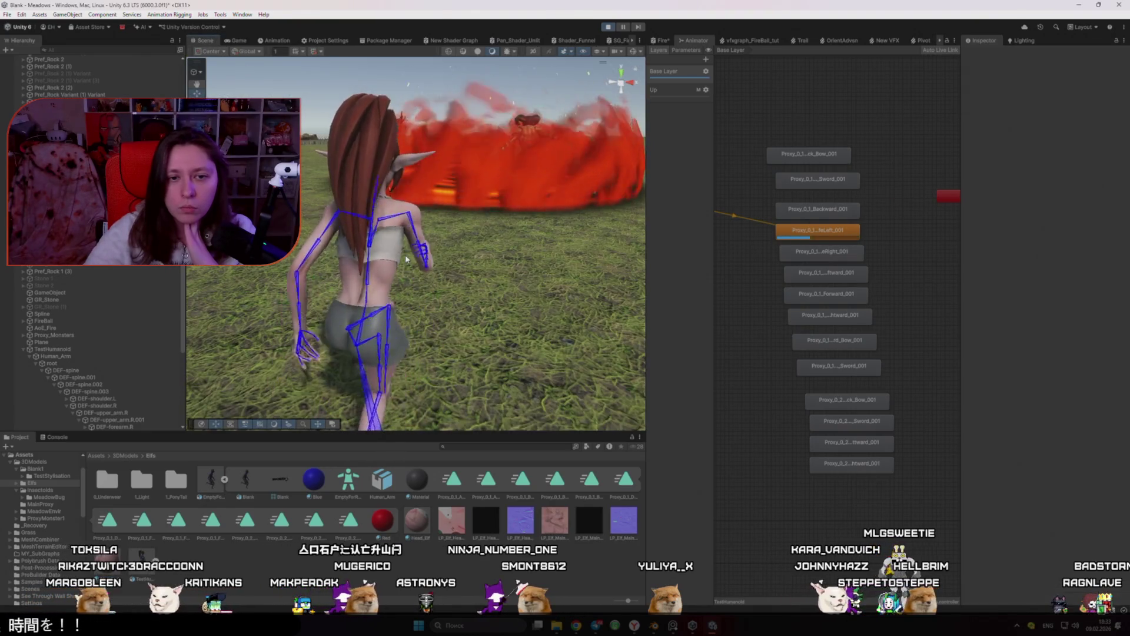
right_click(846, 345)
left_click(895, 364)
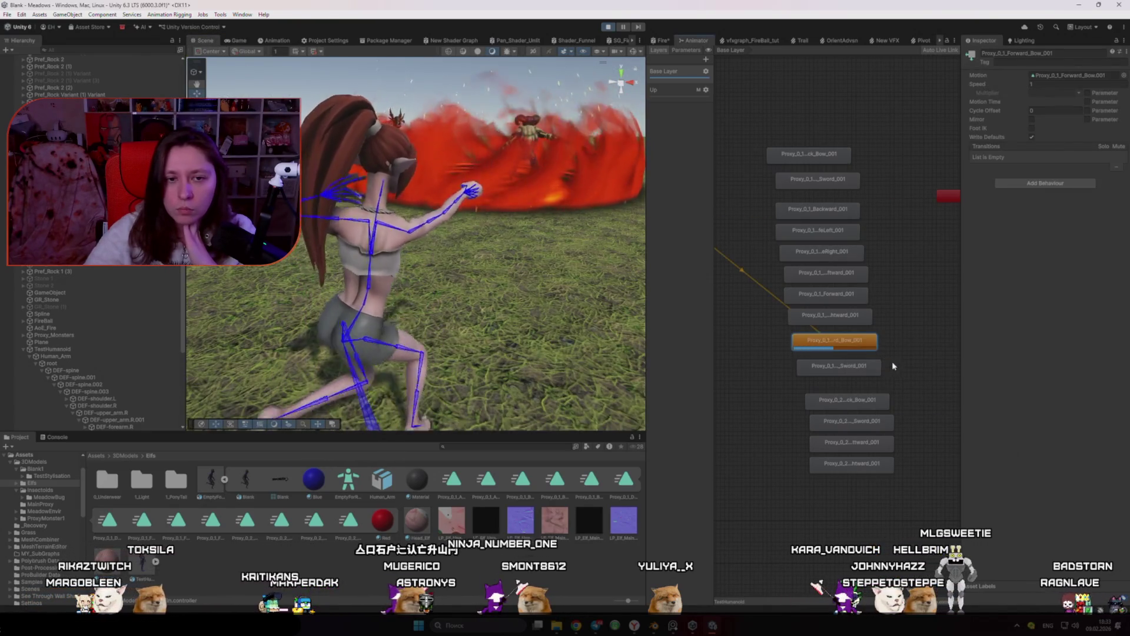
mouse_move(591, 298)
left_mouse_down()
mouse_move(634, 297)
mouse_move(398, 304)
left_mouse_up()
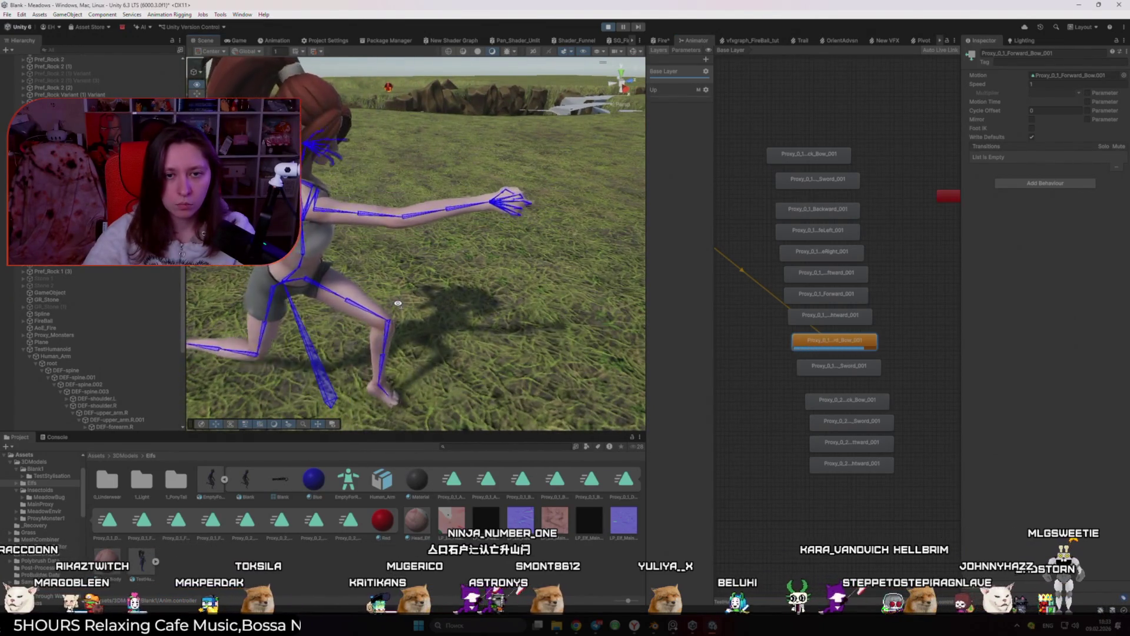
left_click(329, 294)
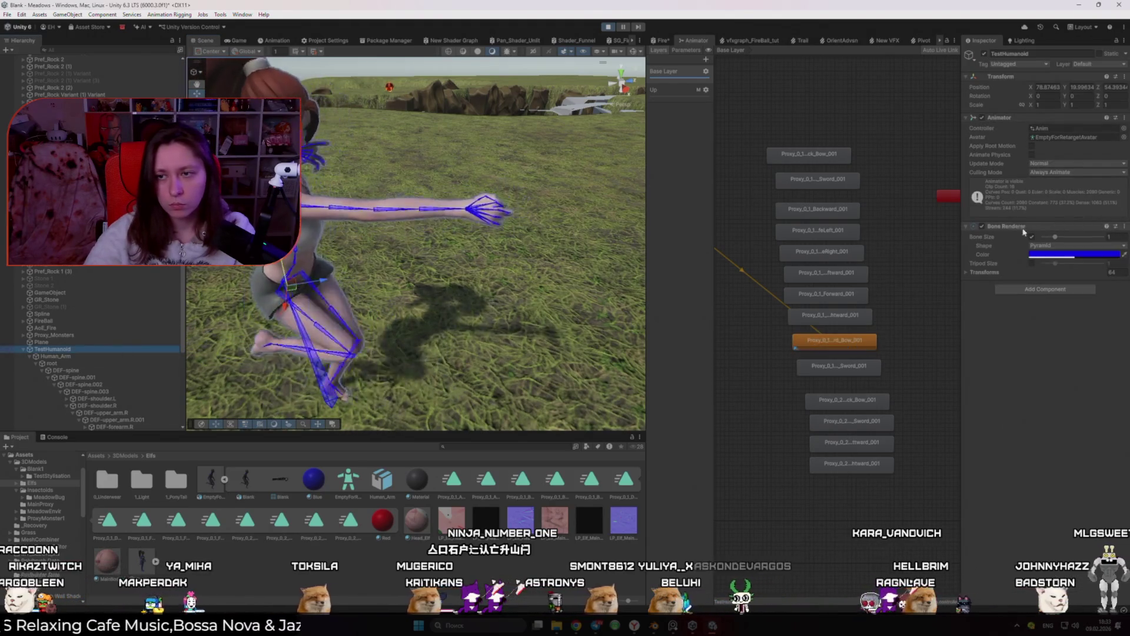
left_click(982, 226)
mouse_move(529, 265)
left_mouse_down()
mouse_move(576, 271)
mouse_move(241, 309)
mouse_move(544, 254)
mouse_move(768, 269)
left_mouse_up()
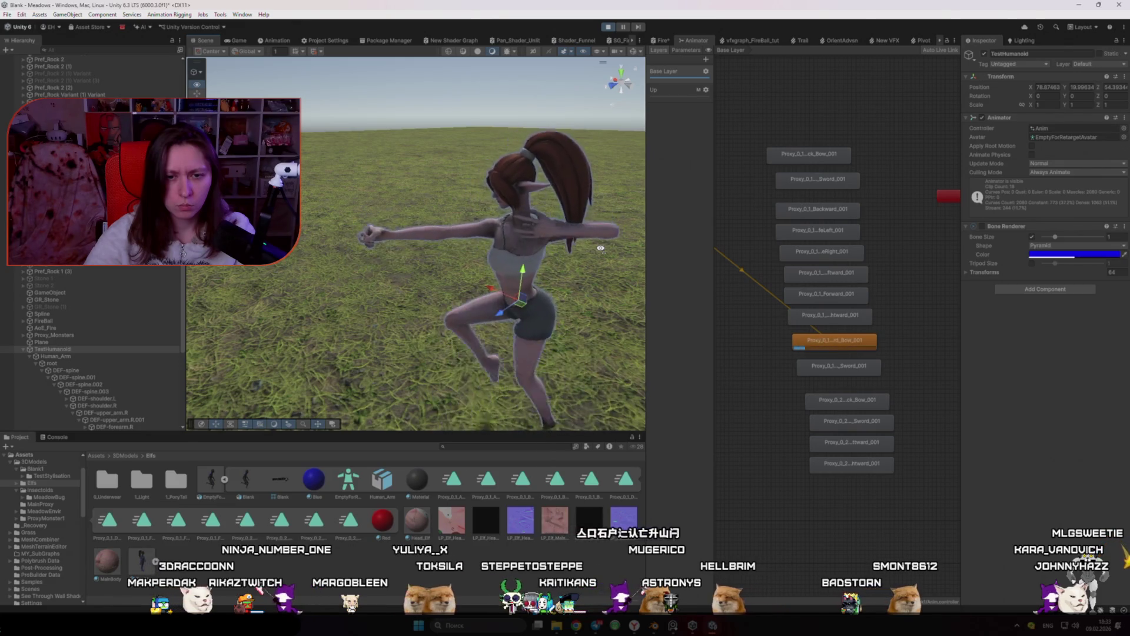
Make Forward_Sword the default state and orbit around the character to watch it
right_click(862, 364)
left_click(897, 375)
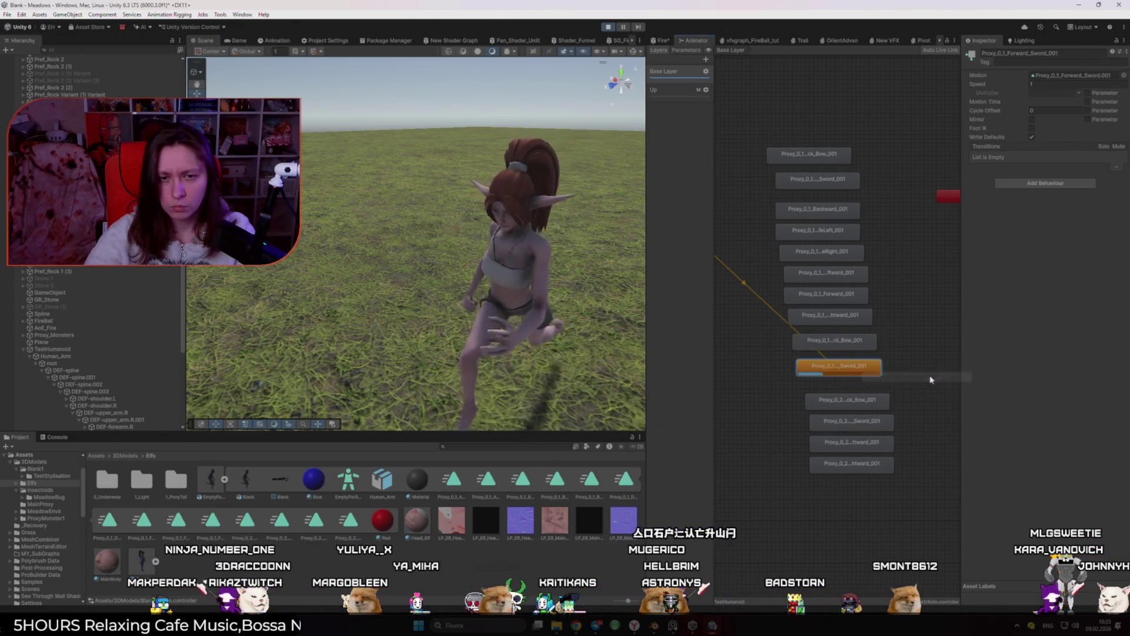
left_click_drag(319, 303, 874, 340)
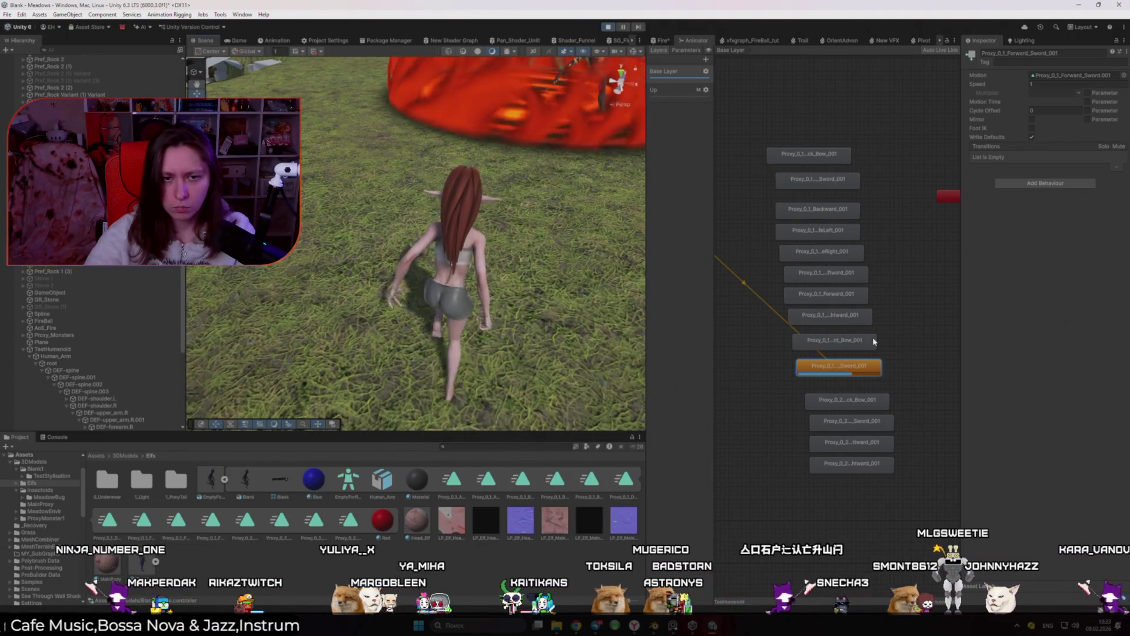
left_click_drag(410, 297, 690, 277)
left_click_drag(565, 277, 435, 275)
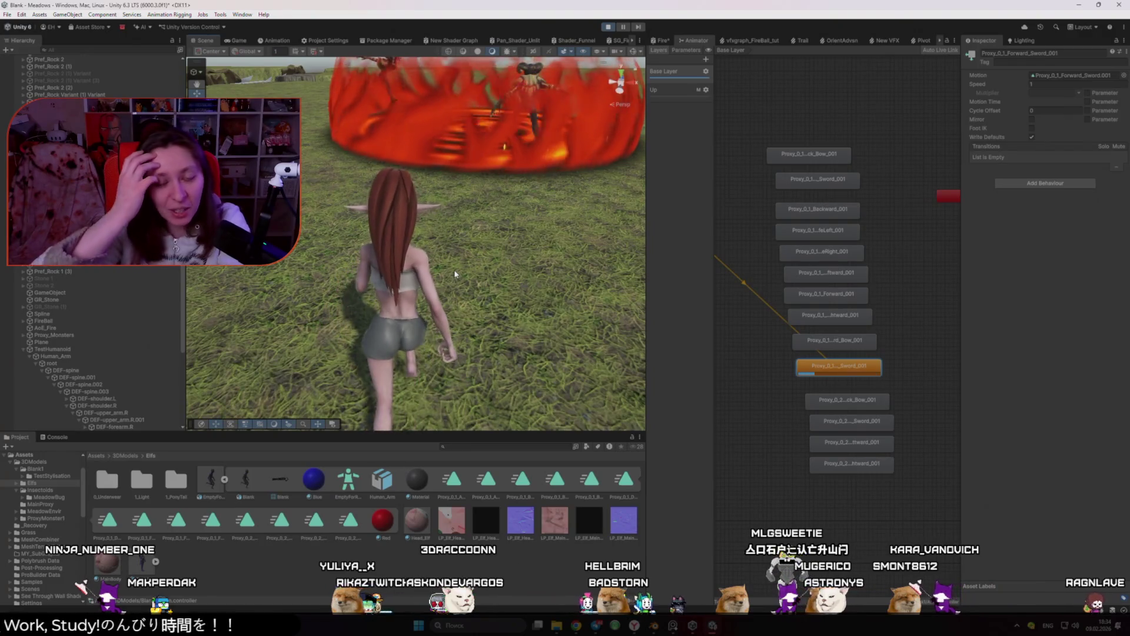
Show the bone overlay again and select the right forearm bone
left_click(433, 277)
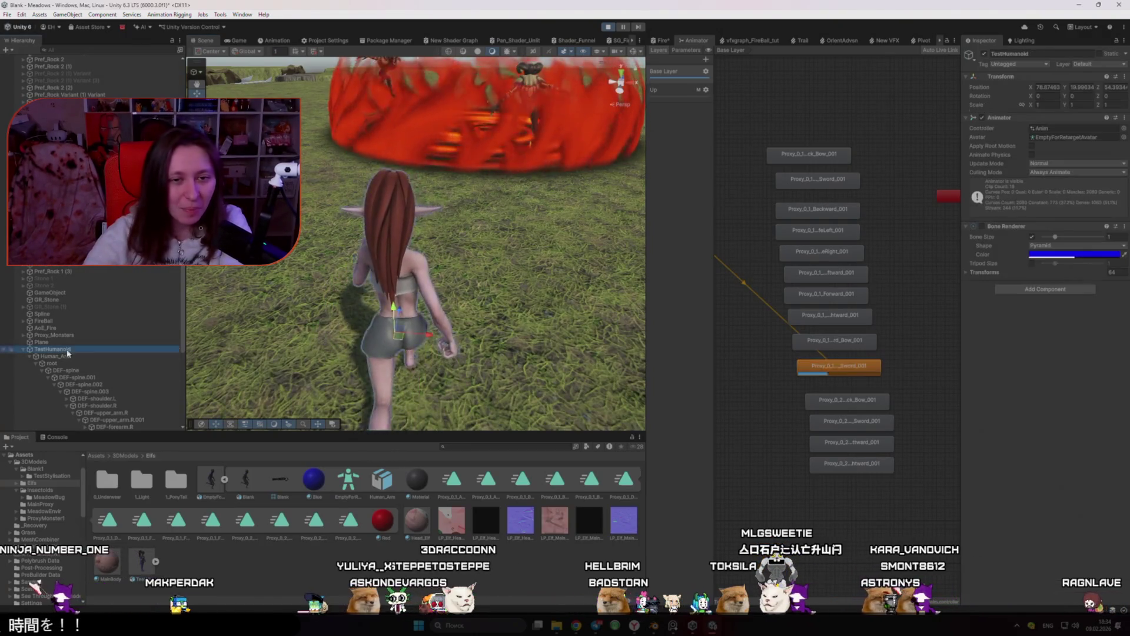
left_click(981, 226)
scroll(409, 266, "up", 5)
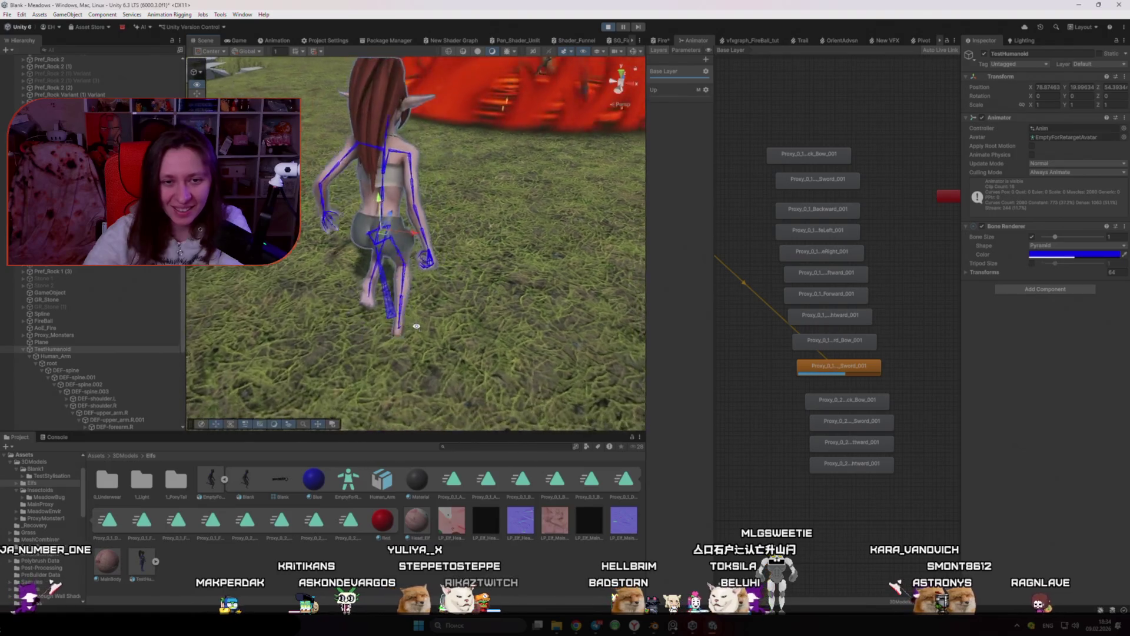
left_click(409, 266)
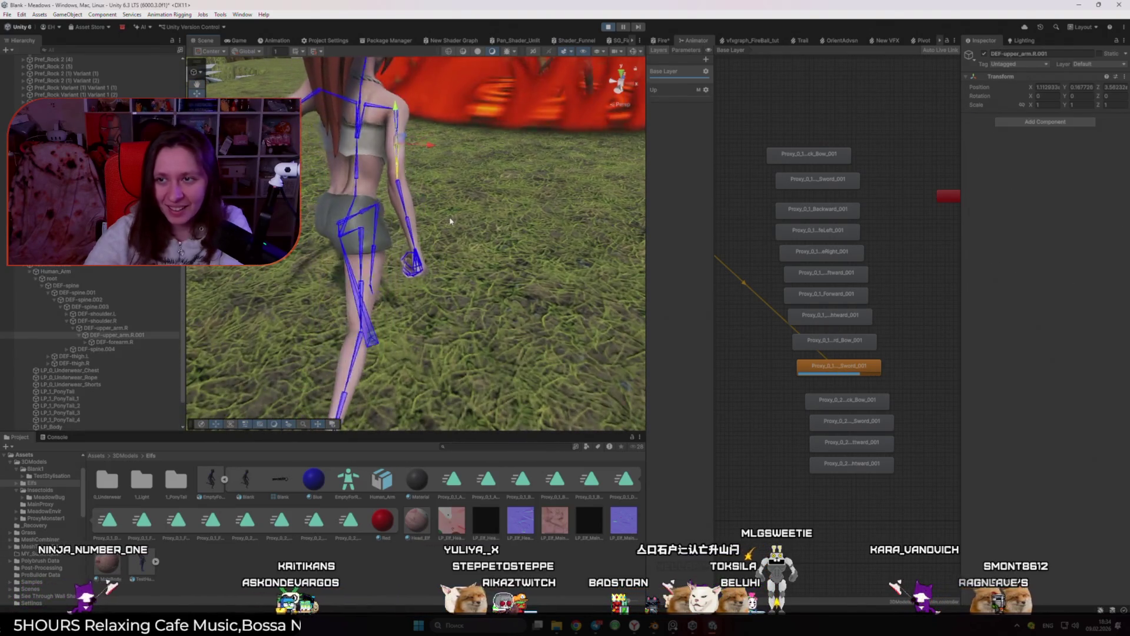
left_click_drag(499, 225, 471, 226)
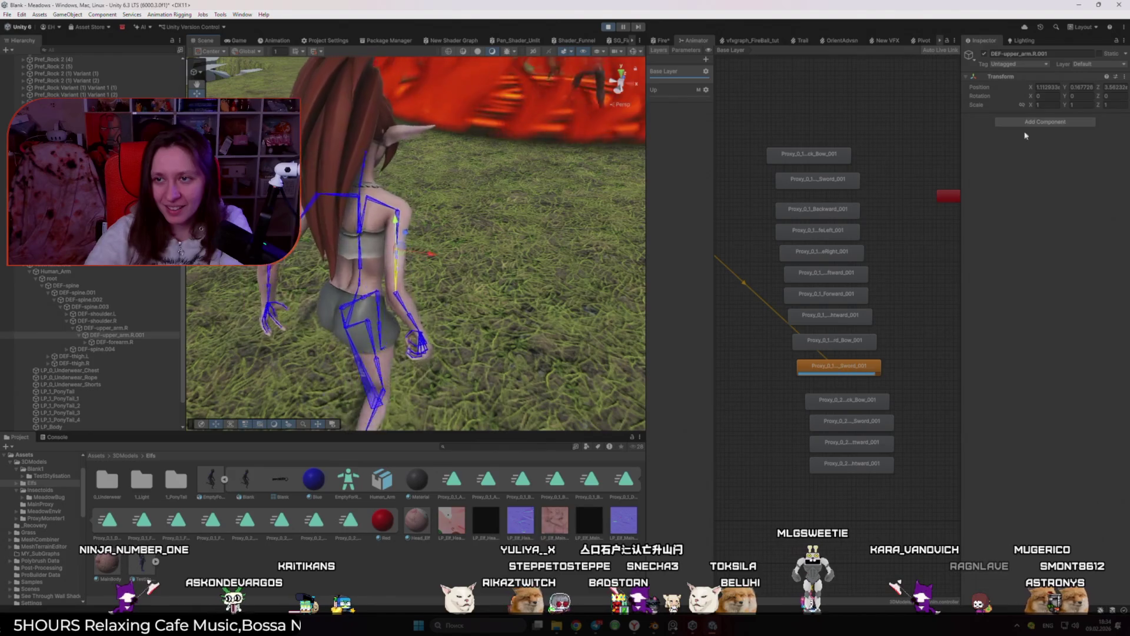
left_click(1031, 89)
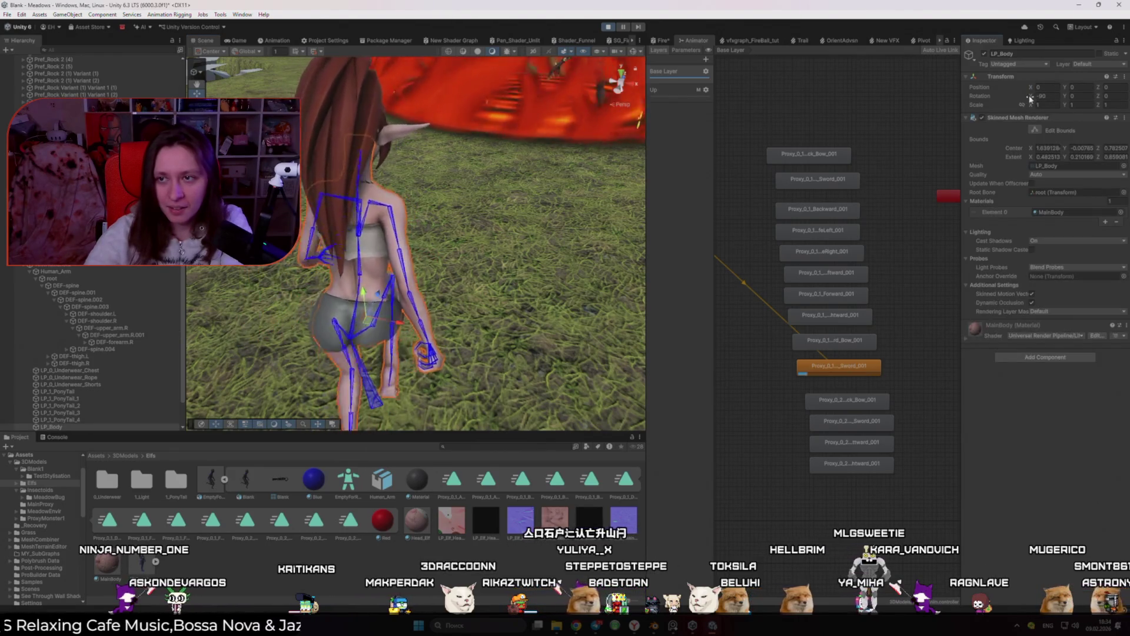
Restore Forward_Bow as default, select the right upper arm bone, and switch to the ChatGPT browser tab
left_click(857, 340)
right_click(854, 347)
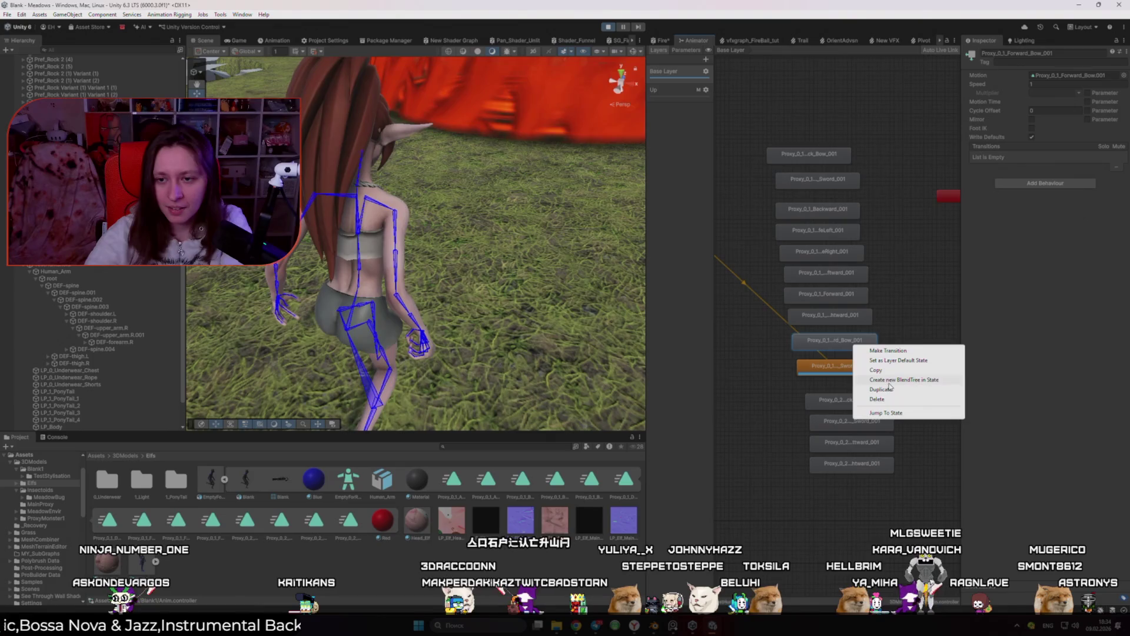
left_click(891, 360)
left_click(747, 321)
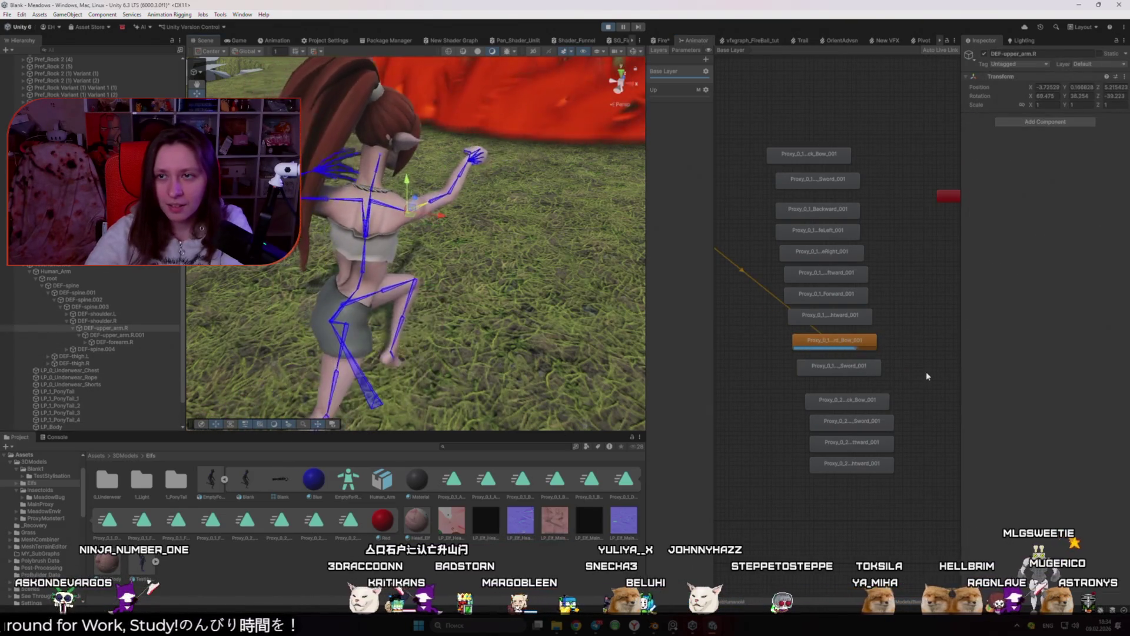
left_click_drag(412, 294, 362, 306)
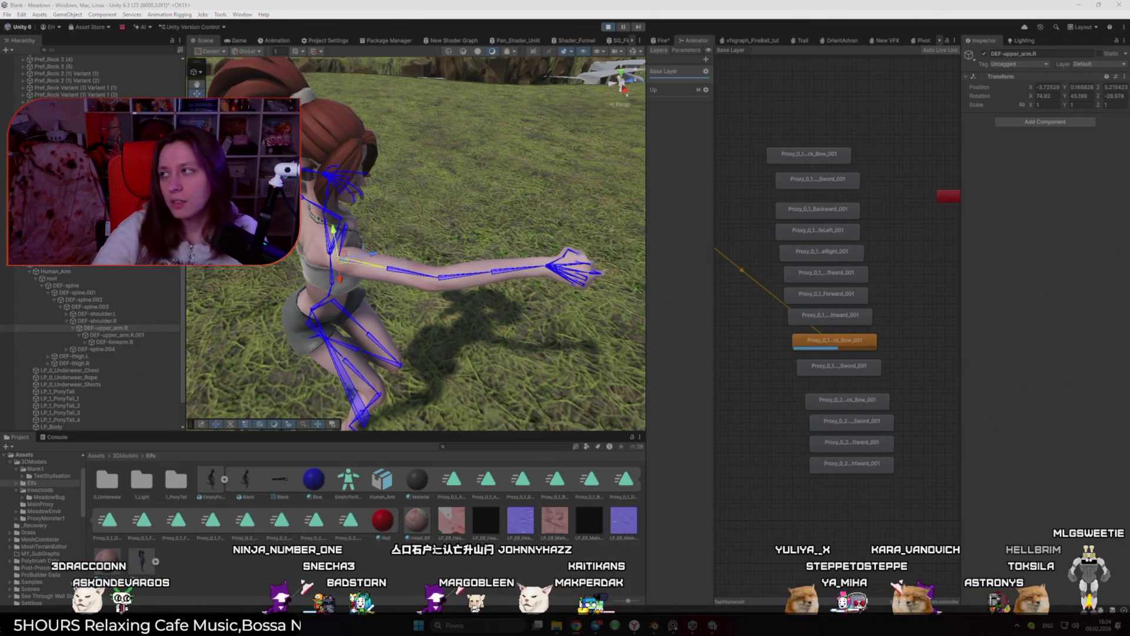
key("alt+Tab")
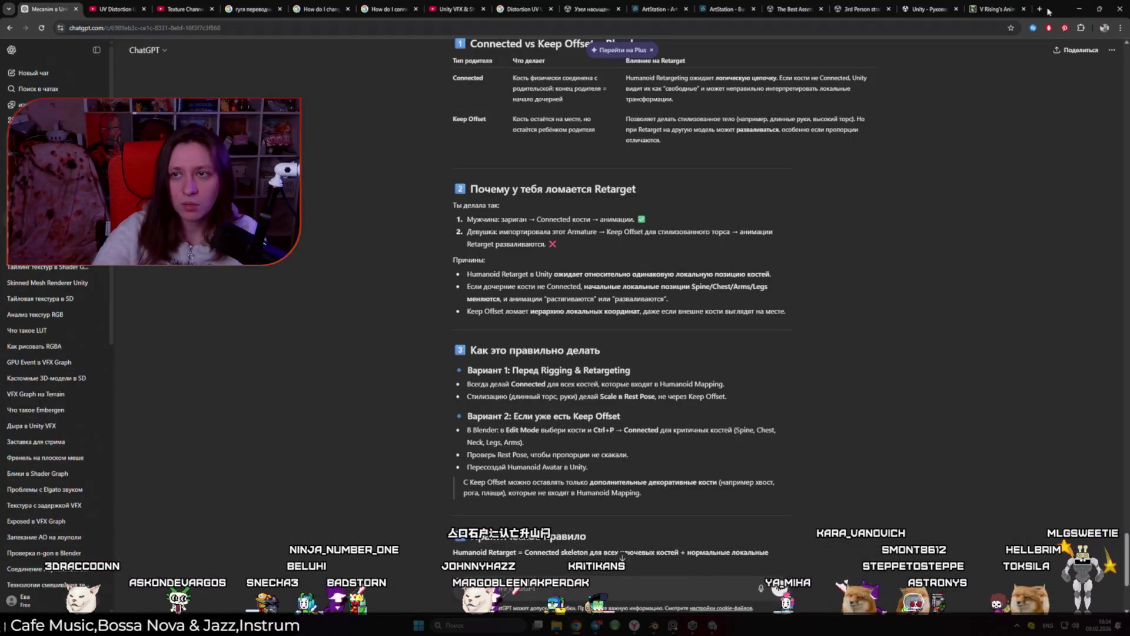
Open Google Translate ('гуг') in a new tab and translate the pasted retargeting question into English
left_click(1047, 10)
type("гуг")
key("Return")
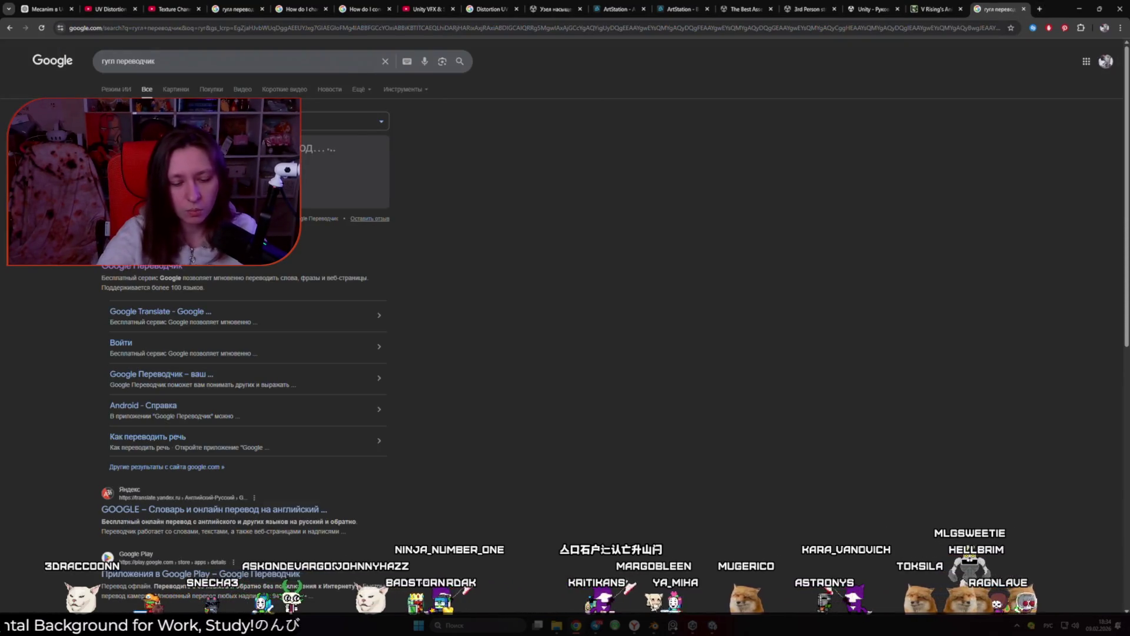
key("ctrl+v")
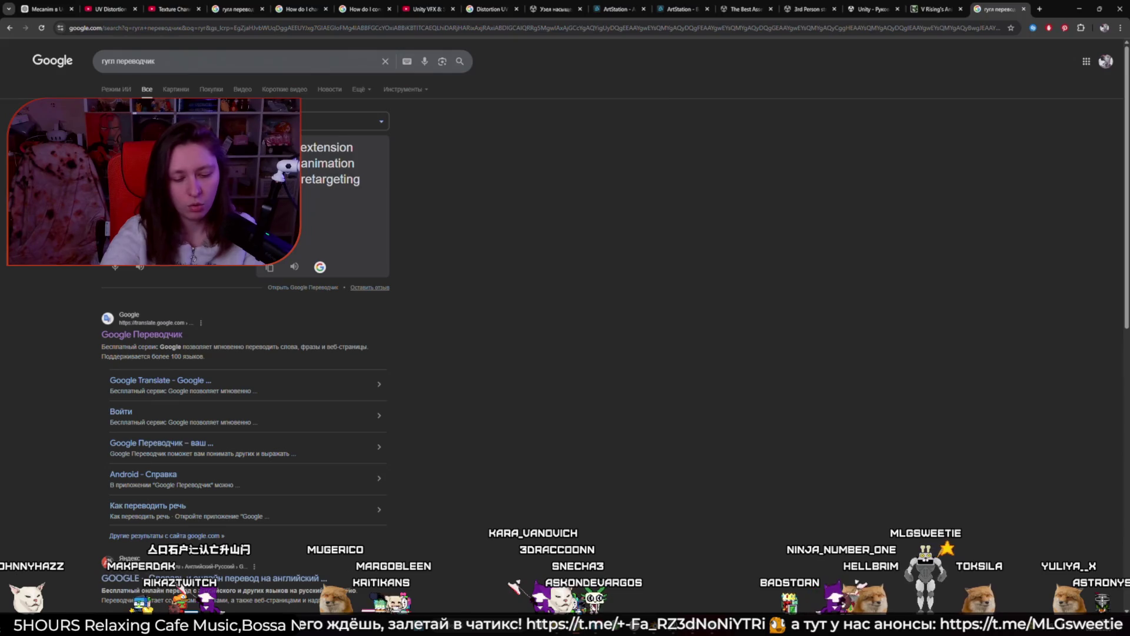
Carry the English translation into a new tab as 'Rebar extension during animation when retargeting Unity 6'
triple_click(312, 163)
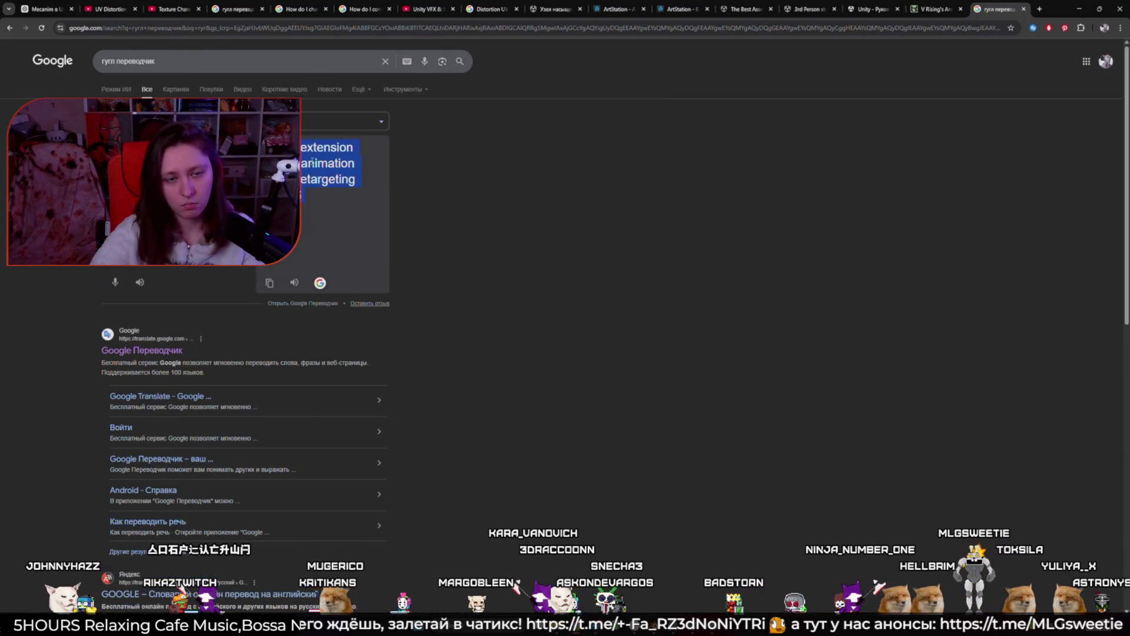
left_click(1040, 8)
type("Rebar extension during animation when retargeting Unity 6")
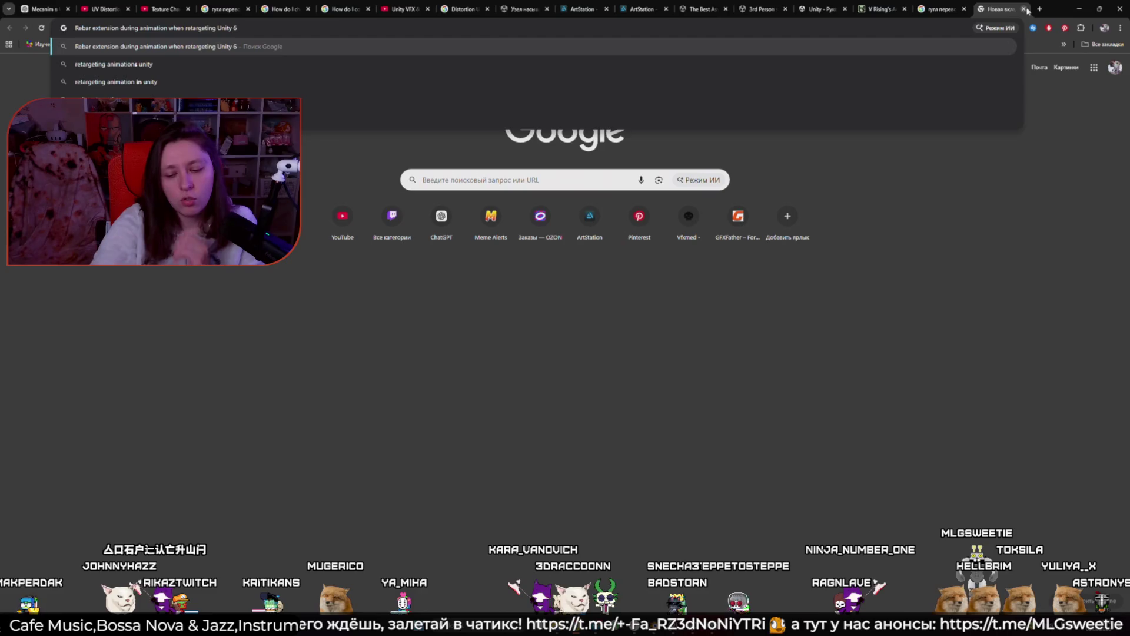
Search the translated question and open the YouTube video 'Animation Retargeting (Unity Tutorial)'
key("Return")
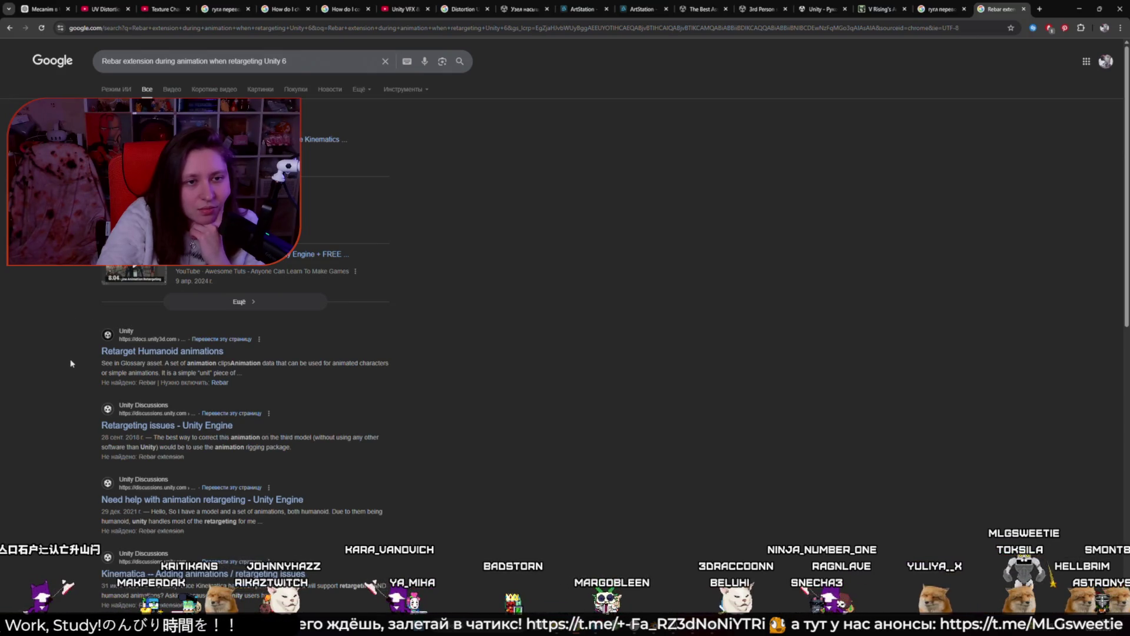
left_click(235, 254)
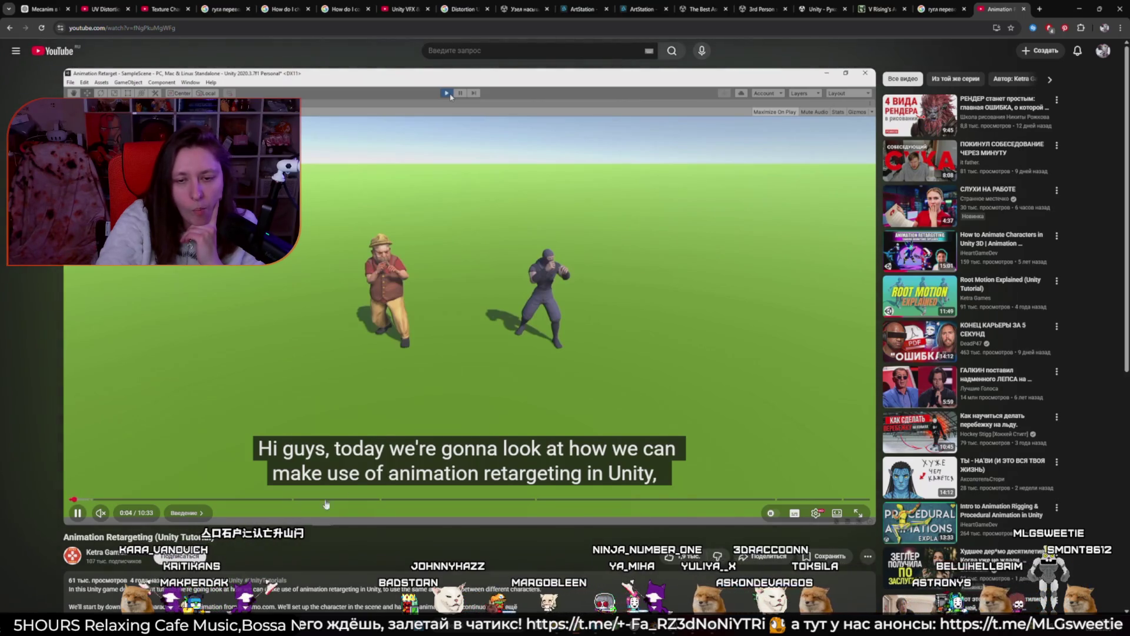
Jump the tutorial ahead to about 0:56, pausing and resuming it along the way
left_click(96, 499)
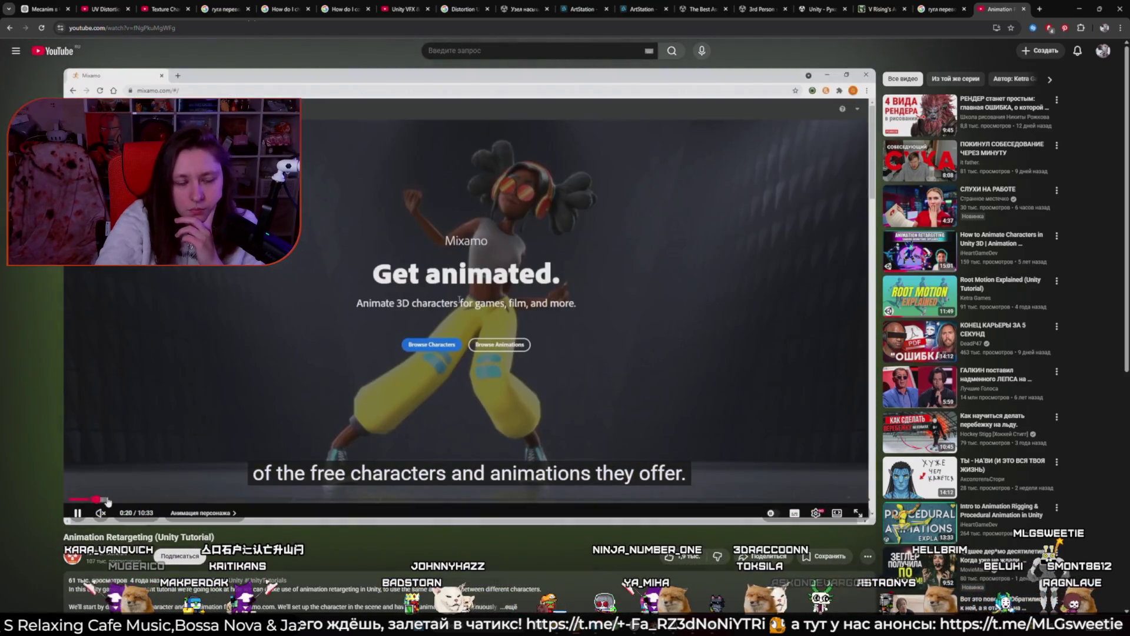
left_click_drag(107, 500, 141, 500)
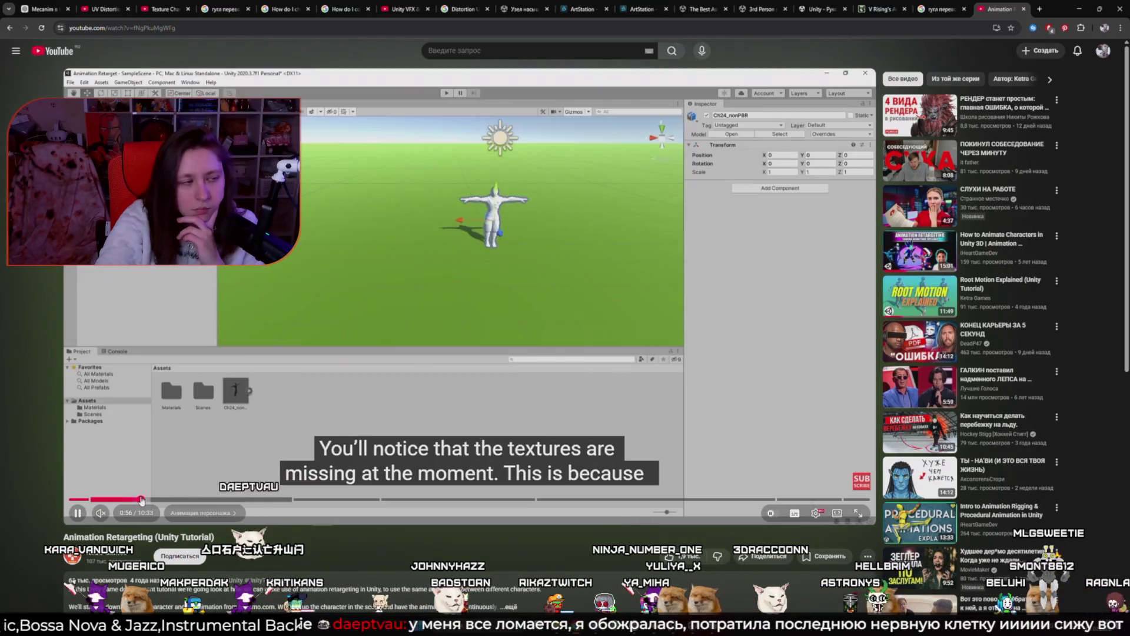
left_click(334, 390)
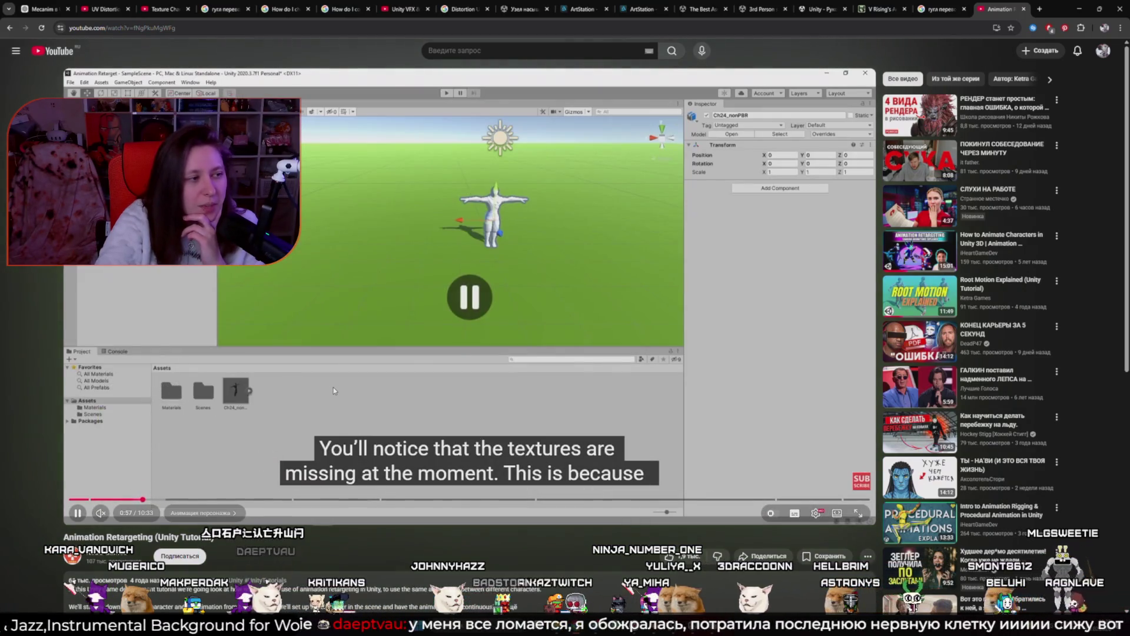
left_click(303, 403)
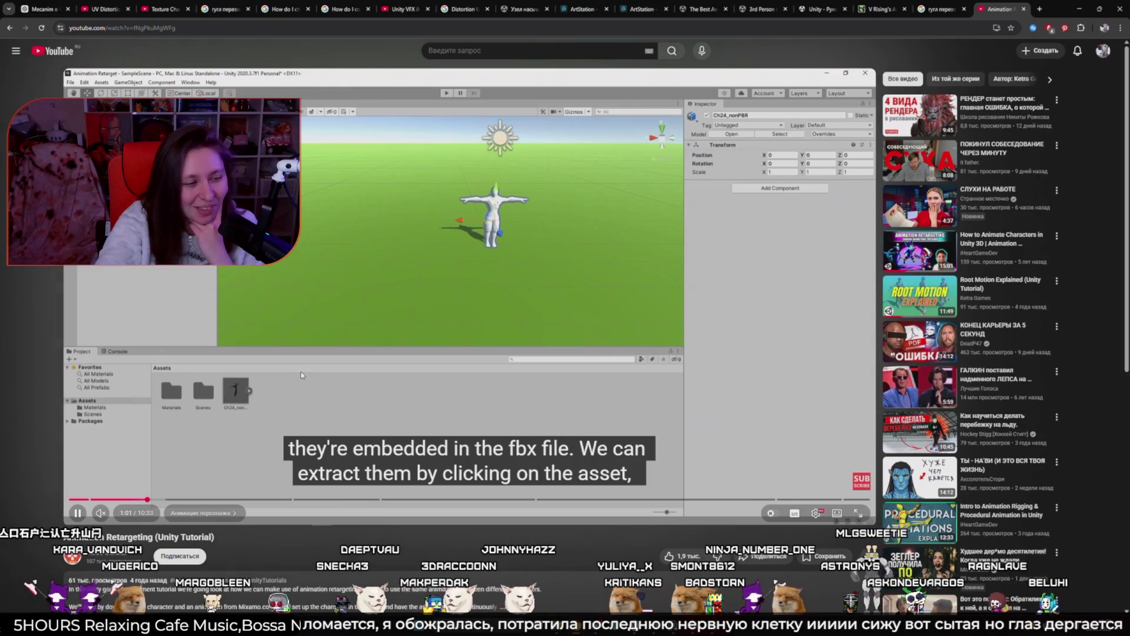
left_click(584, 399)
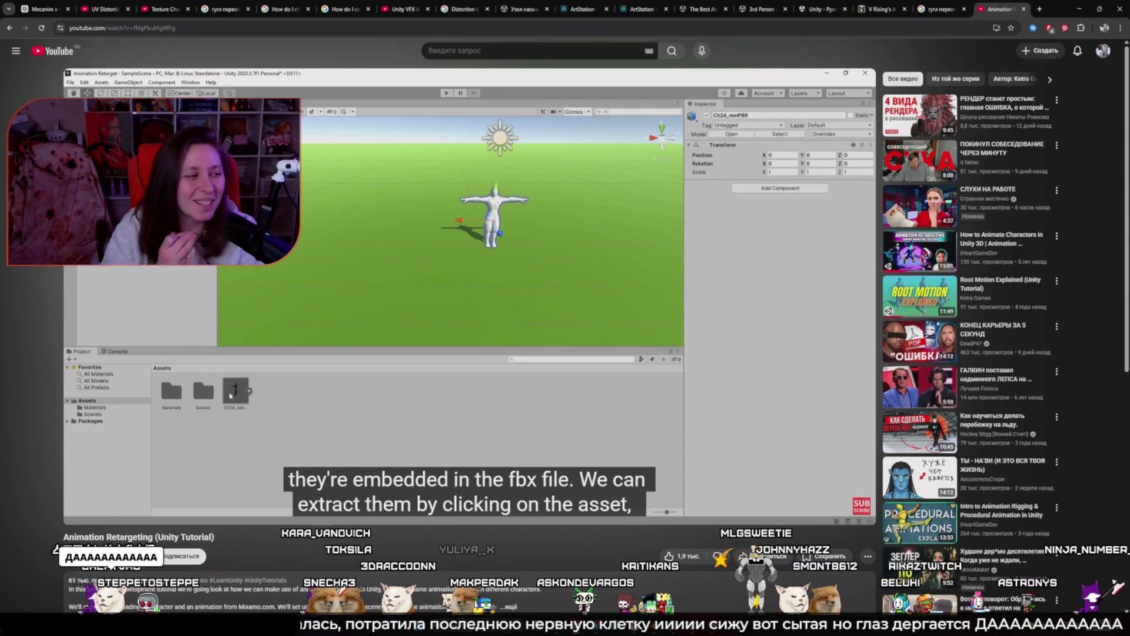
left_click(583, 257)
left_click(611, 308)
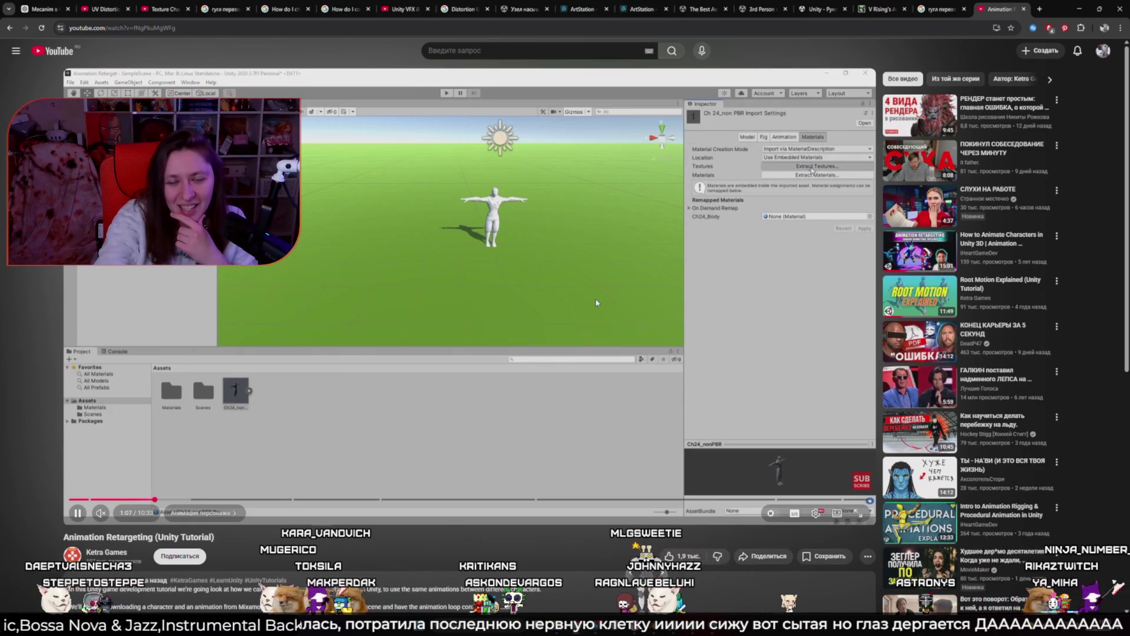
Skip past the Mixamo character page and kick download to the Animator with the kick state
key("Right")
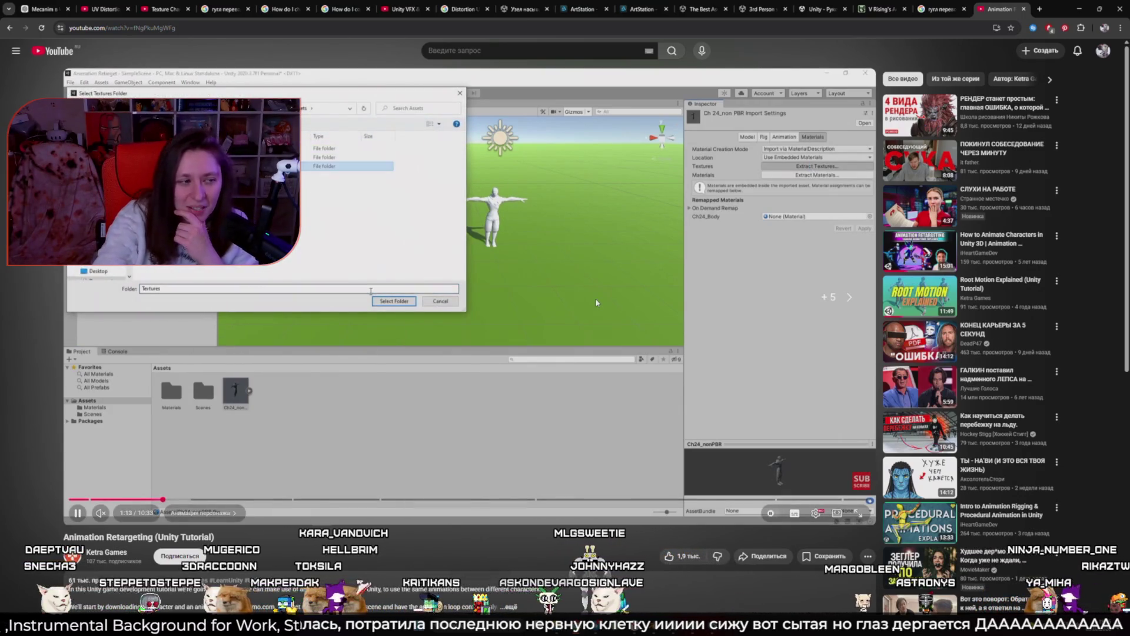
key("Right")
key("Right")
key("Right")
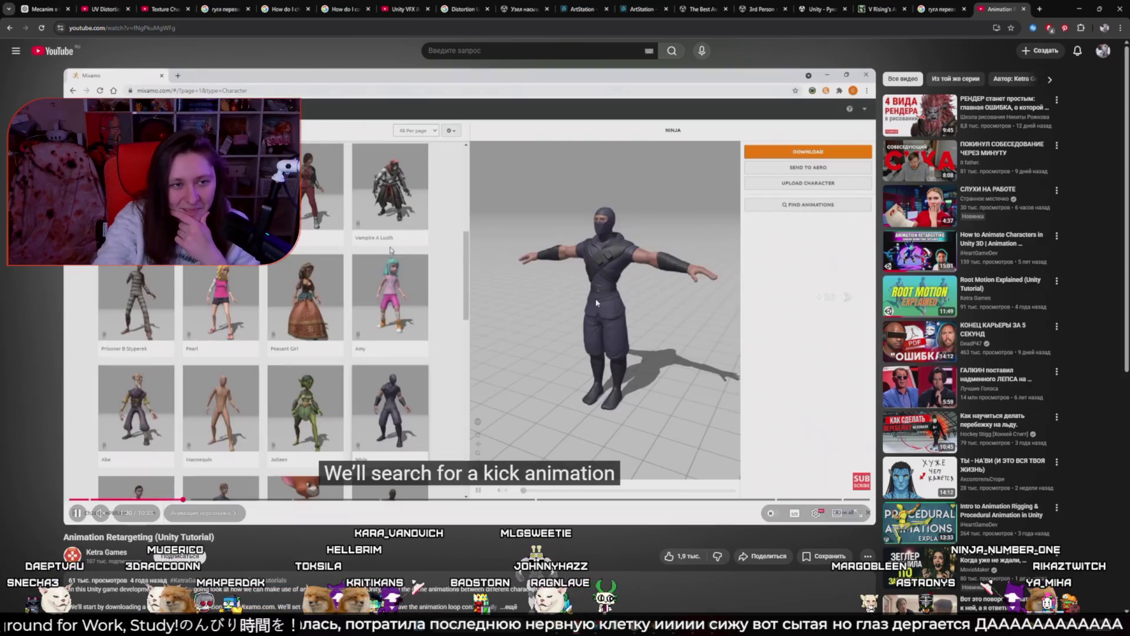
key("Right")
key("Right")
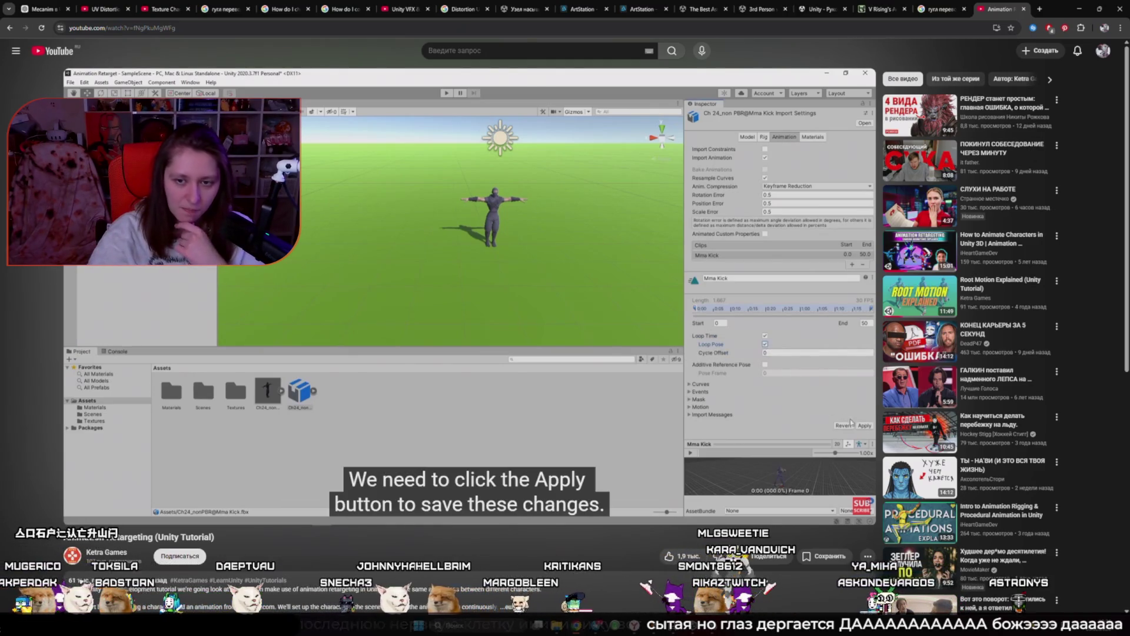
key("Right")
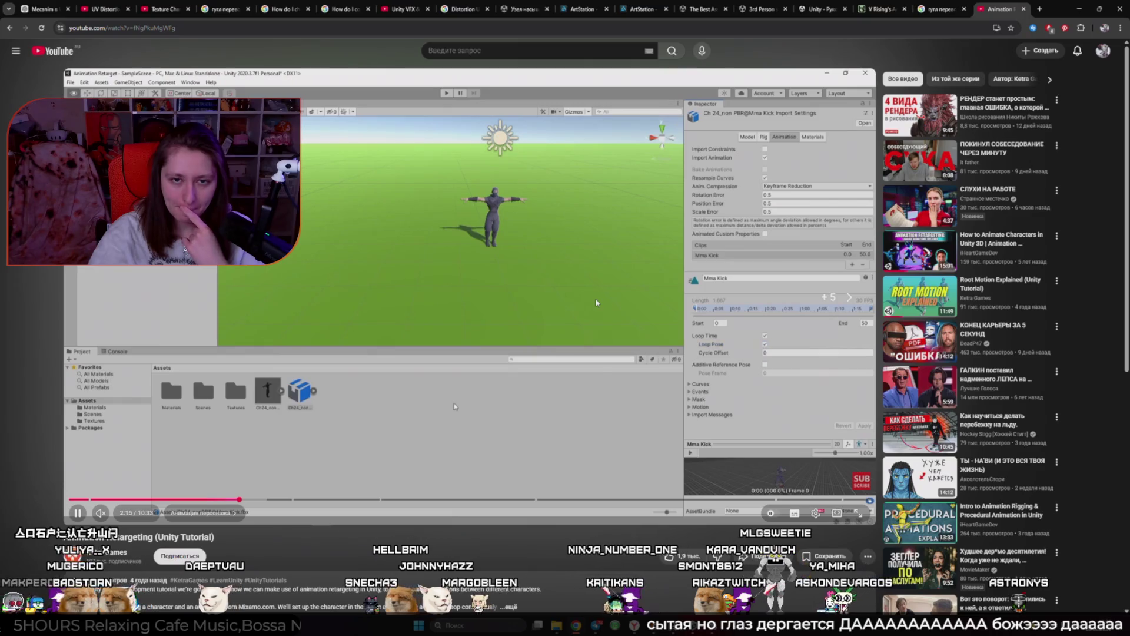
key("Right")
key("Right")
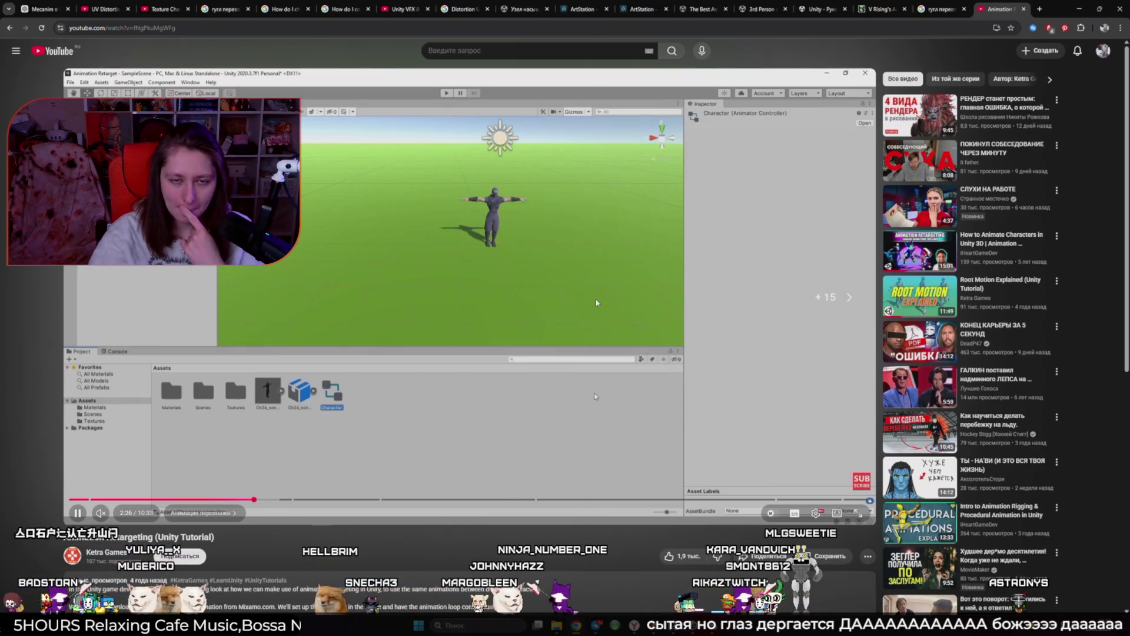
key("Right")
key("Right")
key("Right")
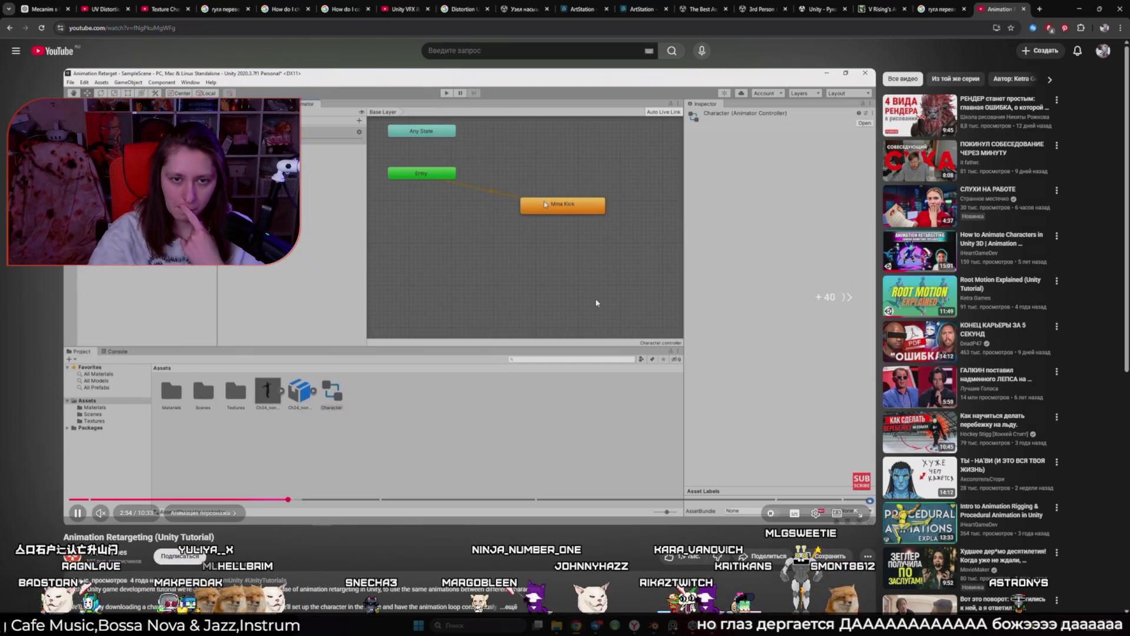
Advance the tutorial to about 4:17, past the ninja's kick in play mode to Mixamo's Boss character
key("Right")
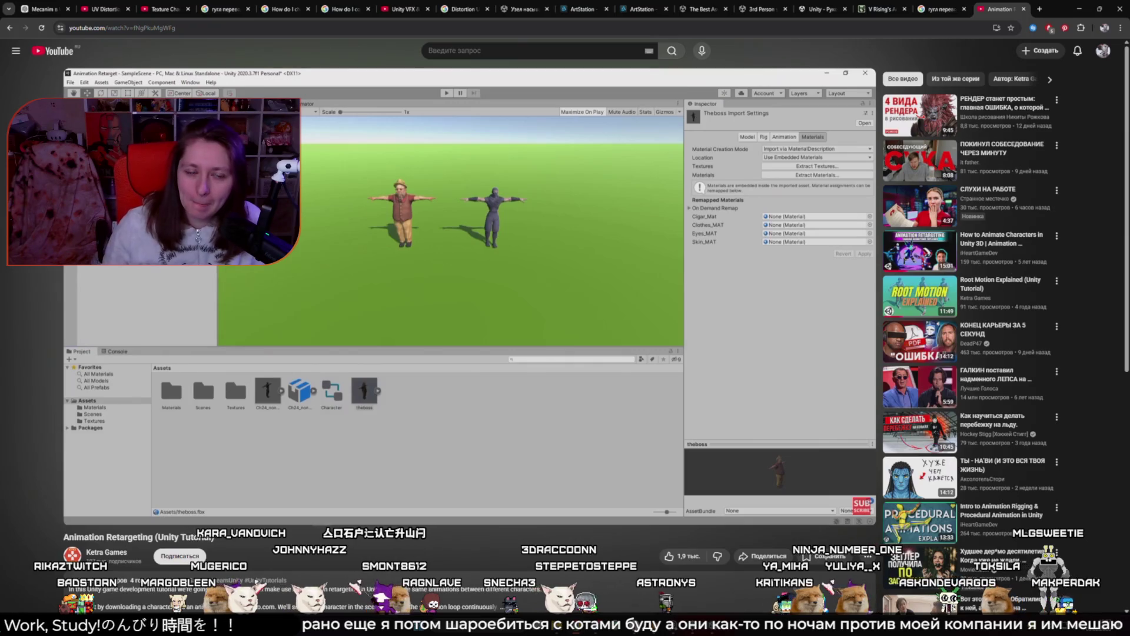
left_click(662, 272)
left_click(663, 273)
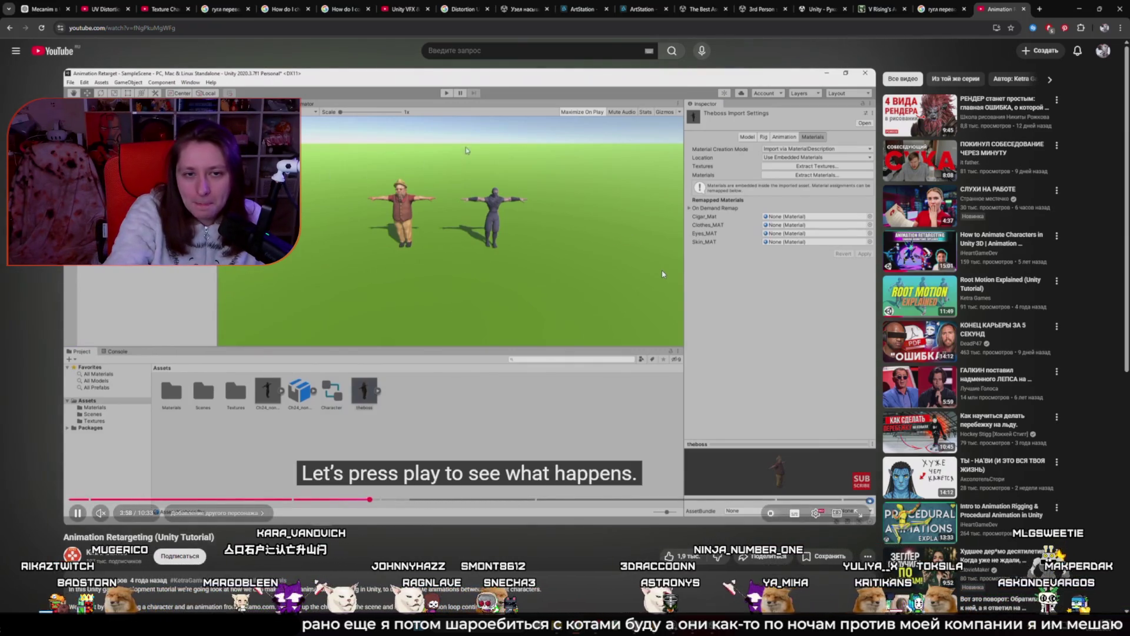
key("Right")
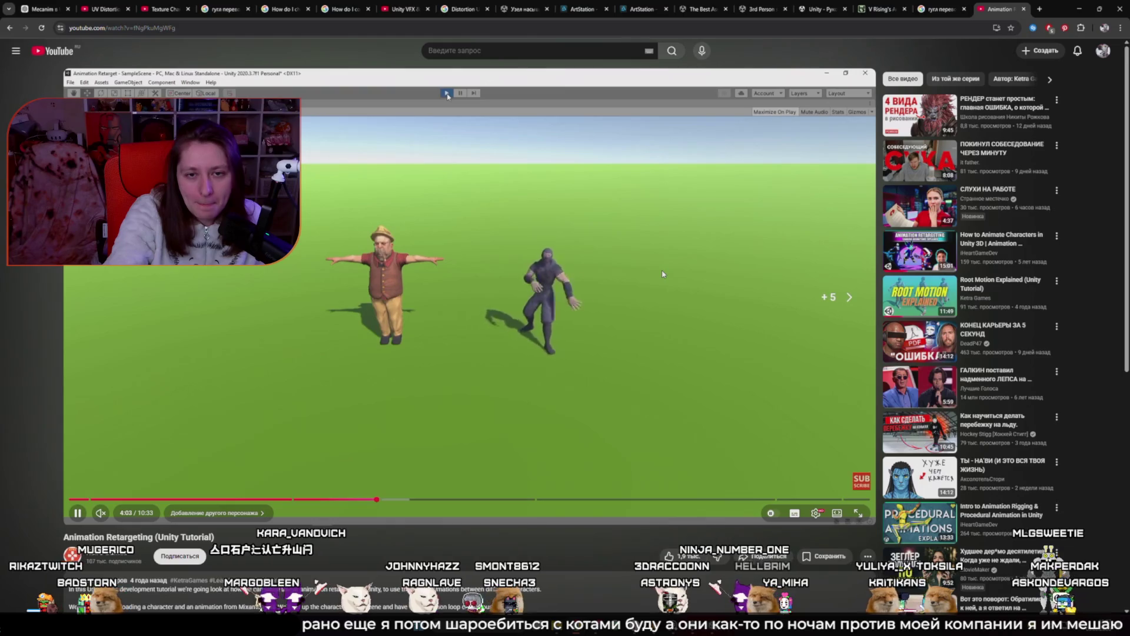
key("Right")
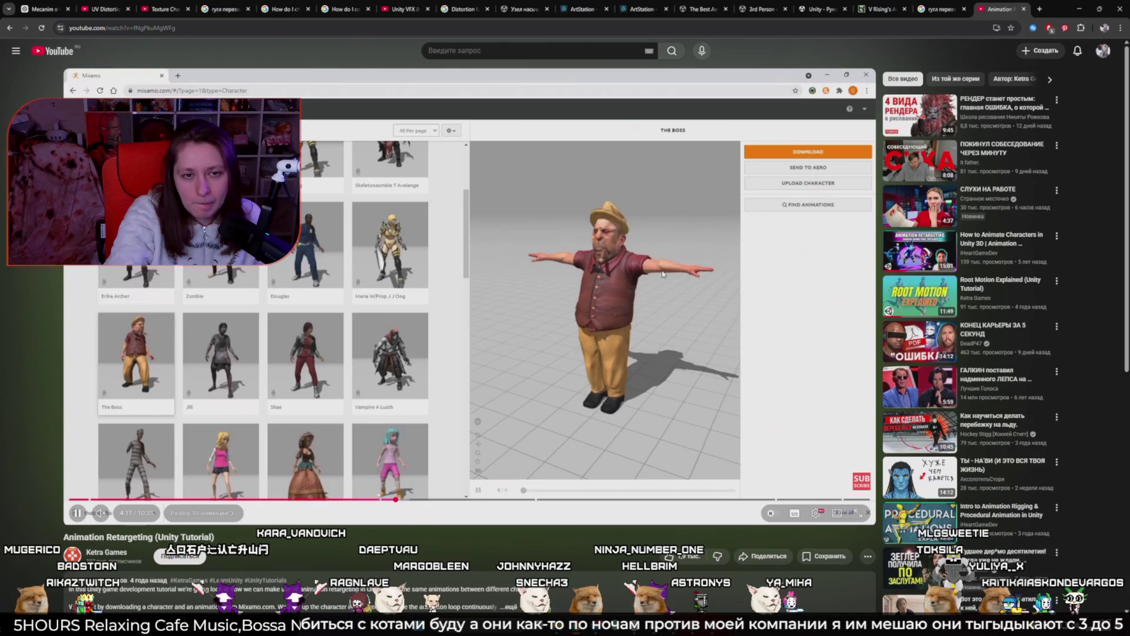
key("Right")
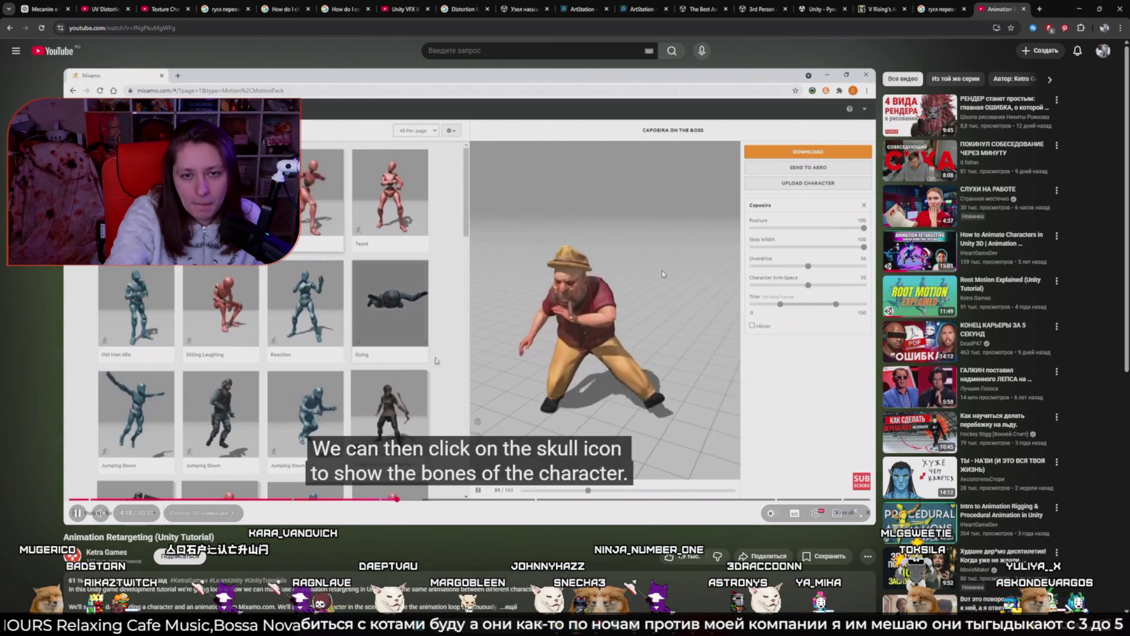
key("Right")
key("Right")
key("Right")
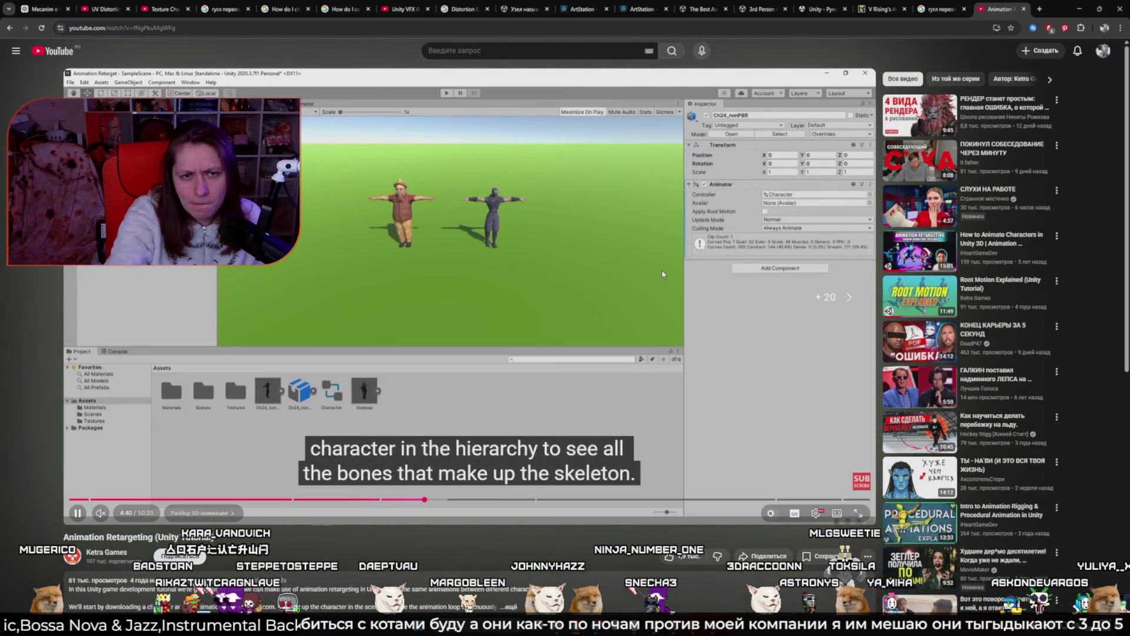
Skip the tutorial through the skeleton's bones and the kick clip's bone keyframes
key("Right")
key("Right")
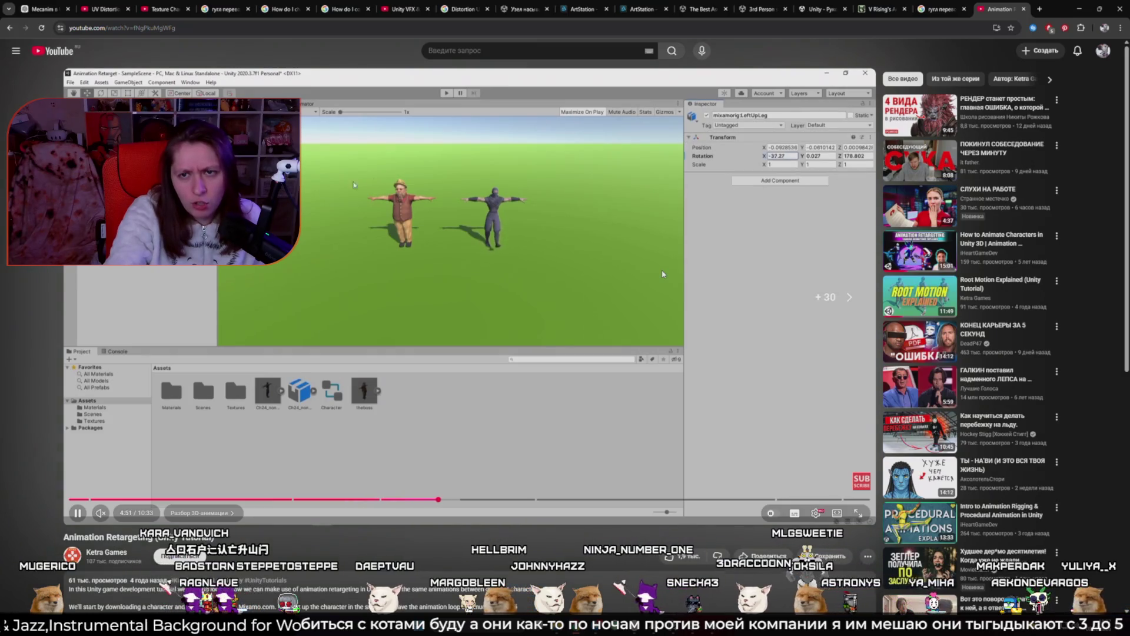
key("Right")
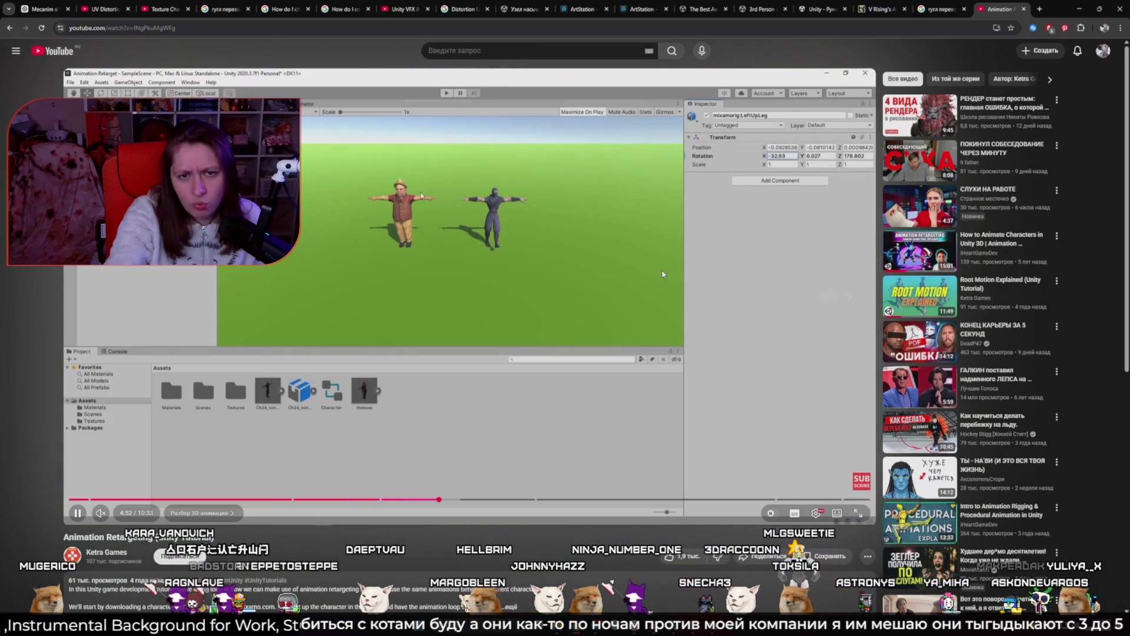
key("Right")
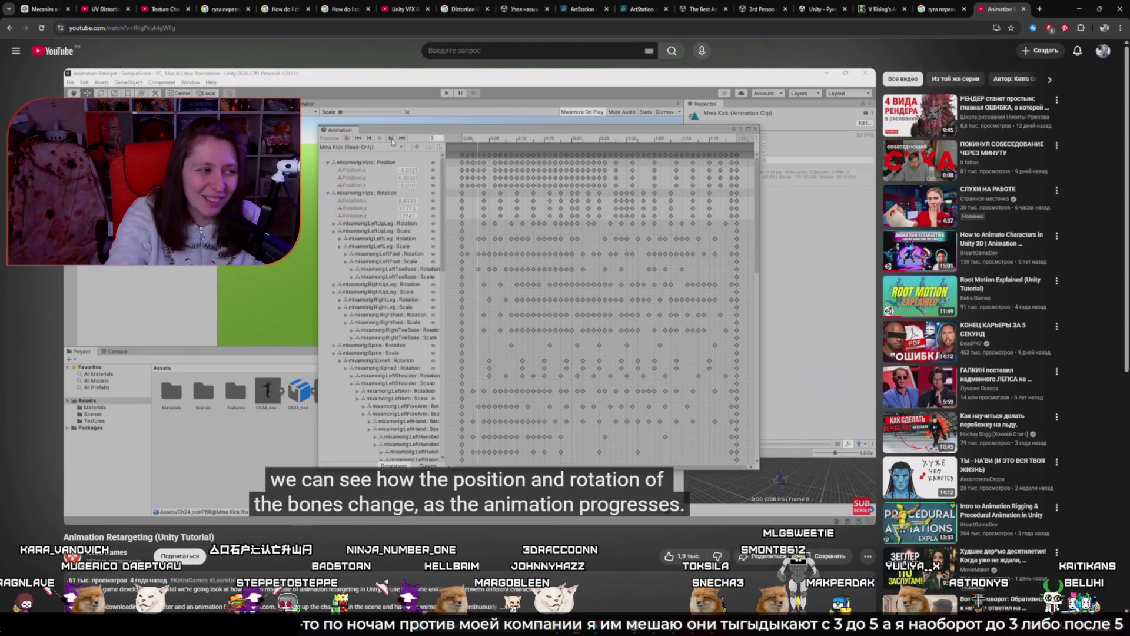
key("Right")
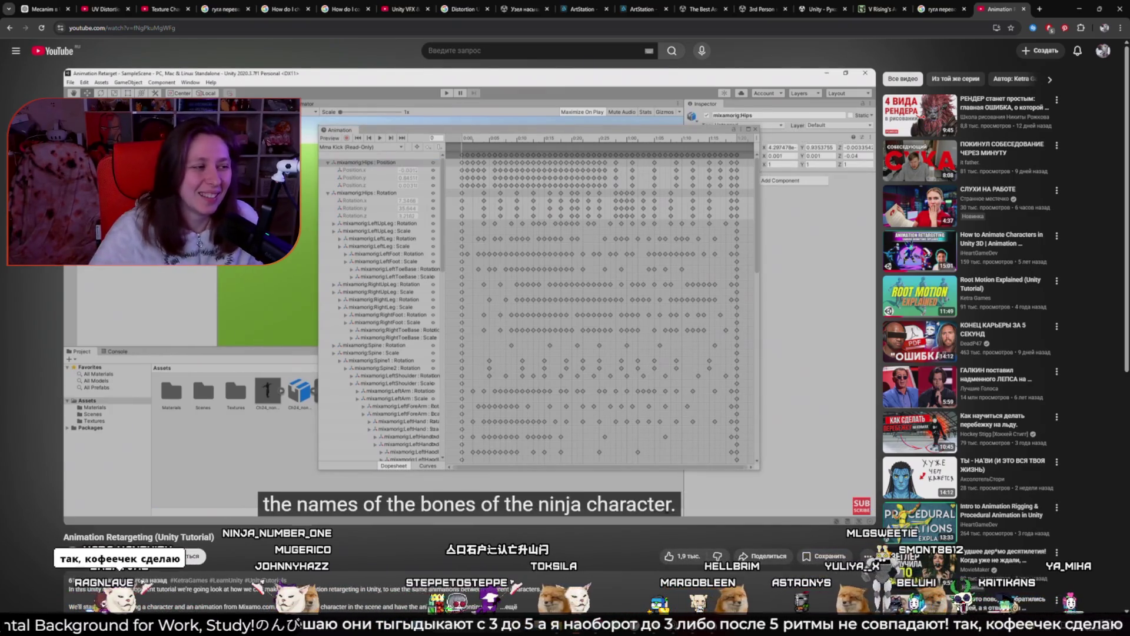
key("Right")
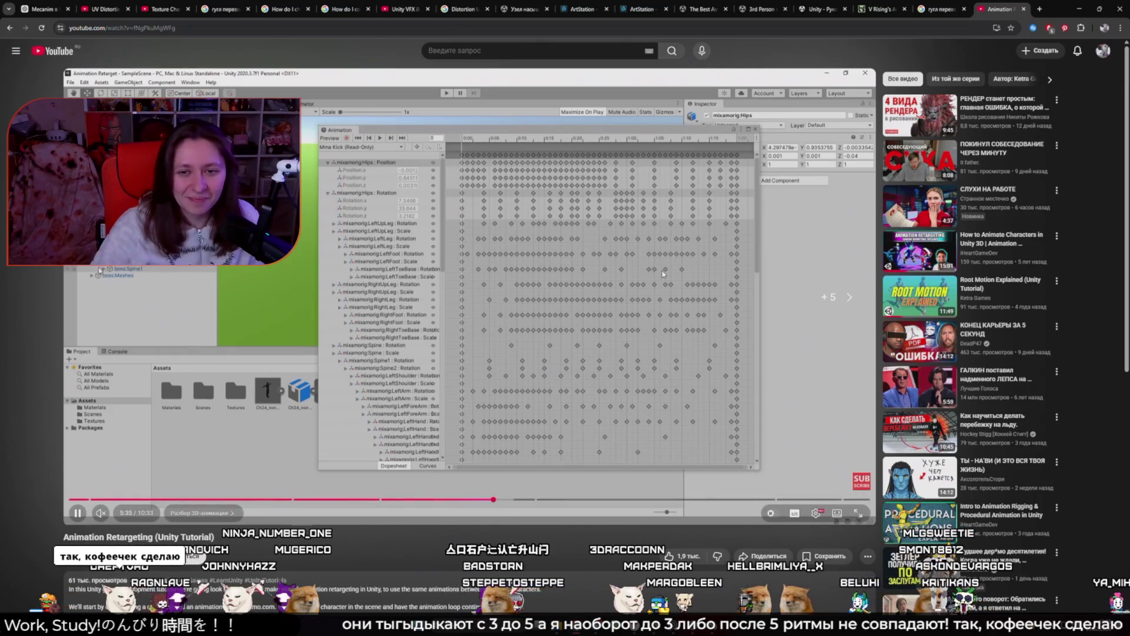
key("Right")
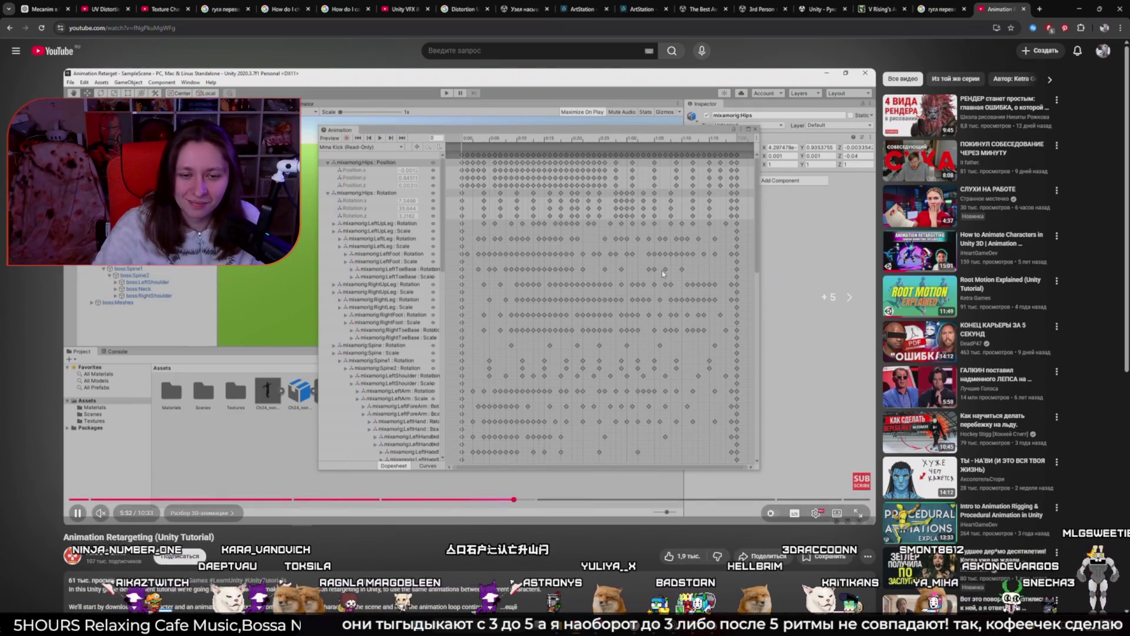
Skip through the Humanoid rig setup and avatar bone mapping to copying the Ch24_nonPBRAvatar avatar
key("Right")
key("Right")
key("Right")
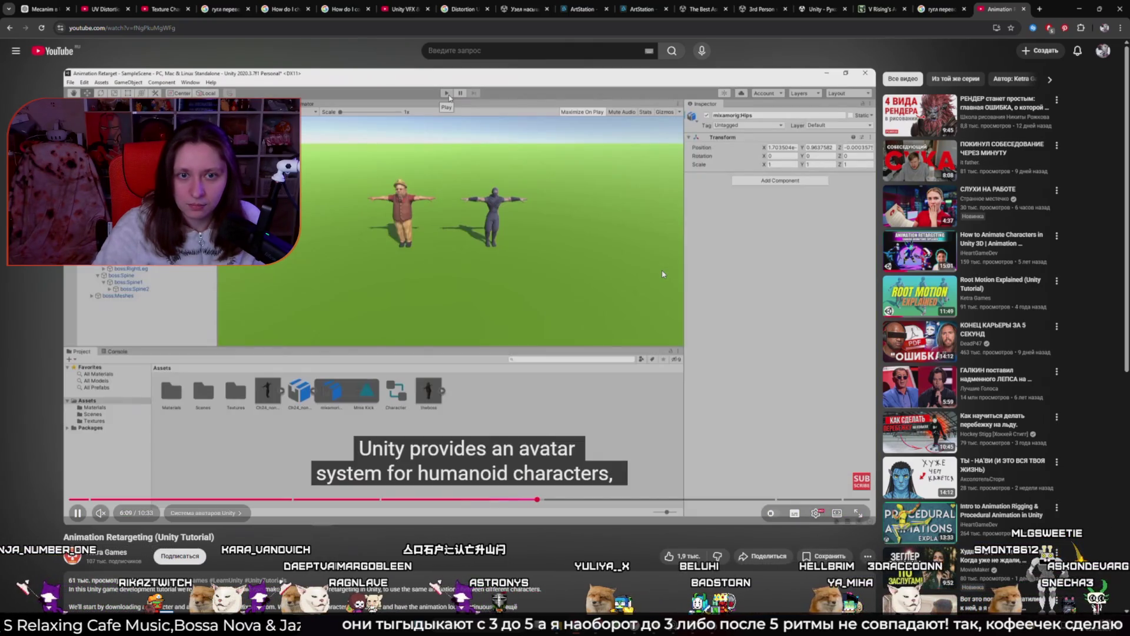
key("Right")
key("Right")
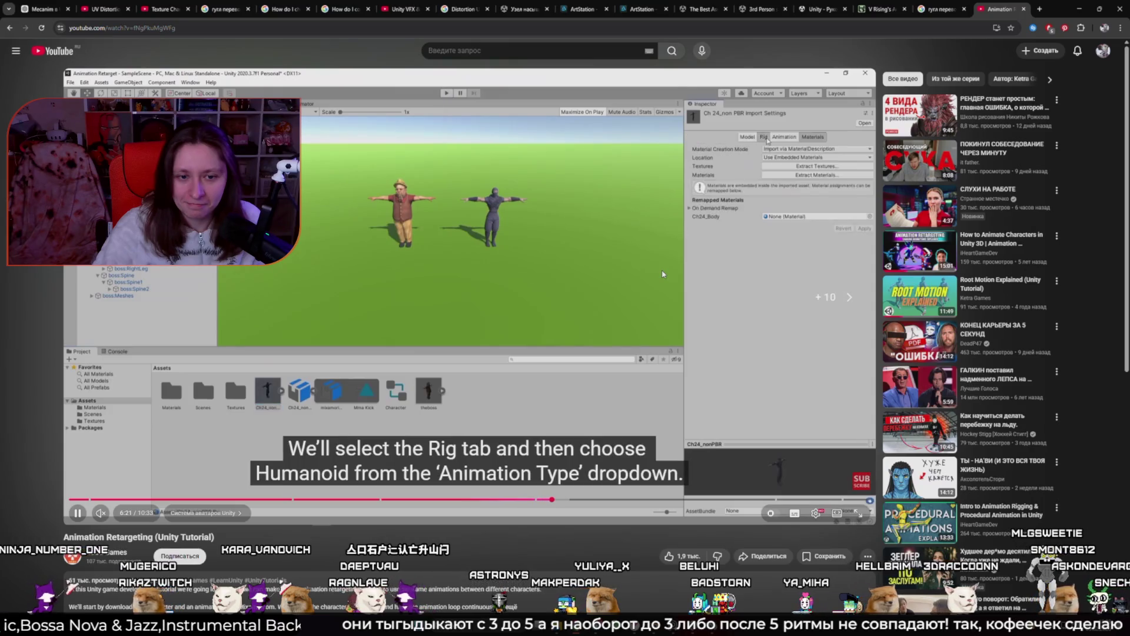
key("Right")
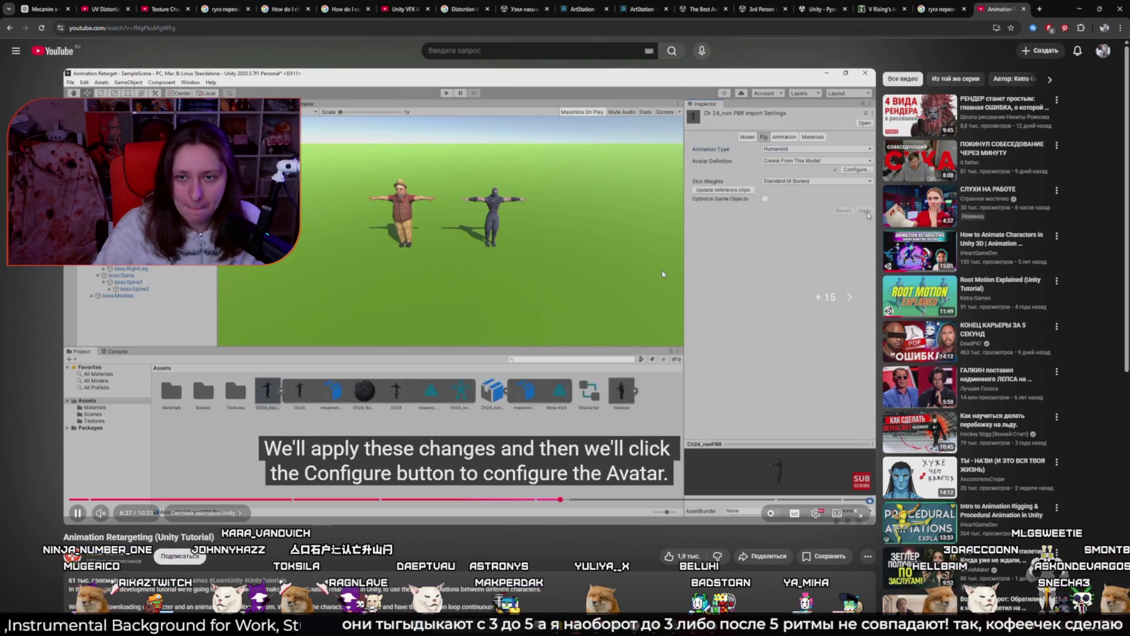
key("Right")
key("Right")
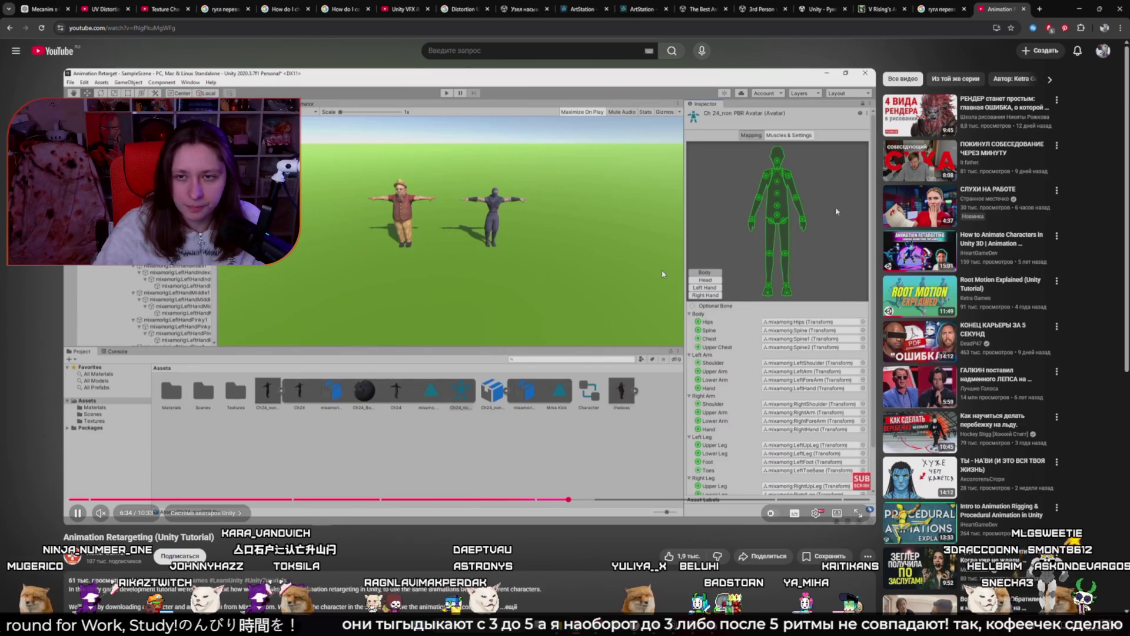
key("Right")
key("Right")
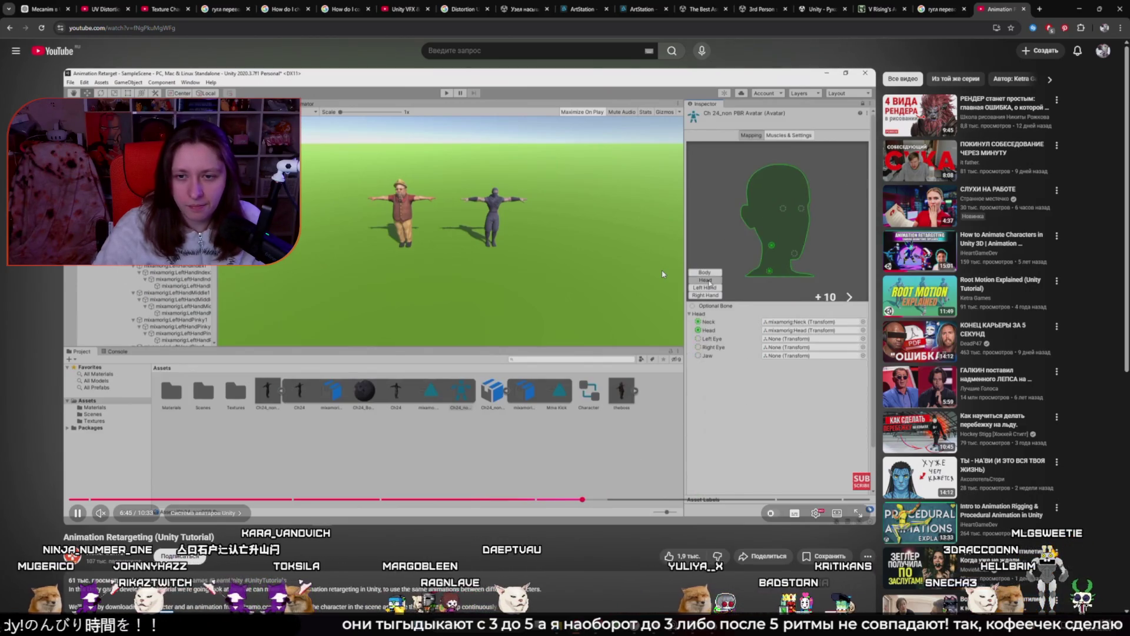
key("Right")
key("Right")
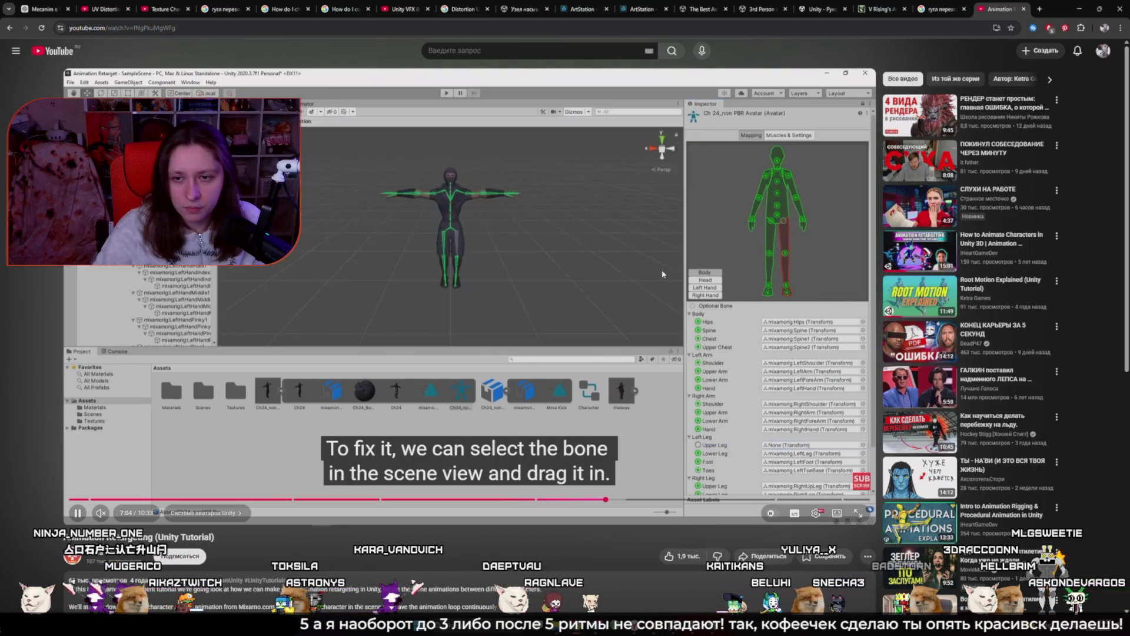
key("Right")
key("Right")
key("Right")
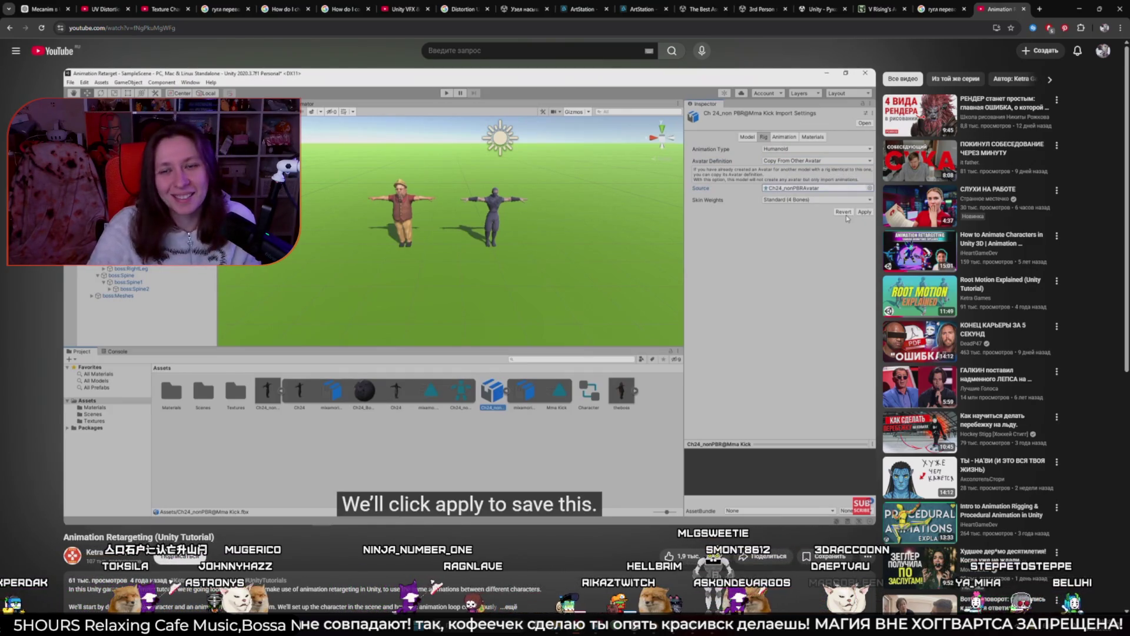
Skip the tutorial to about 9:17 where both characters play the kick, then return to Google results
mouse_move(663, 273)
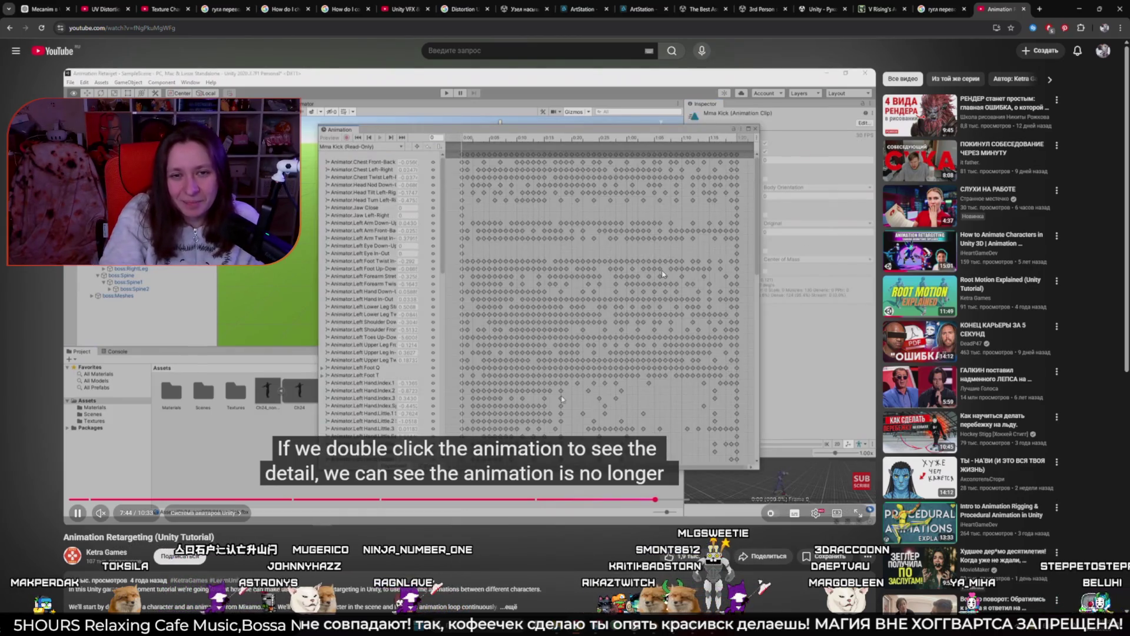
key("Right")
key("Right")
key("Right")
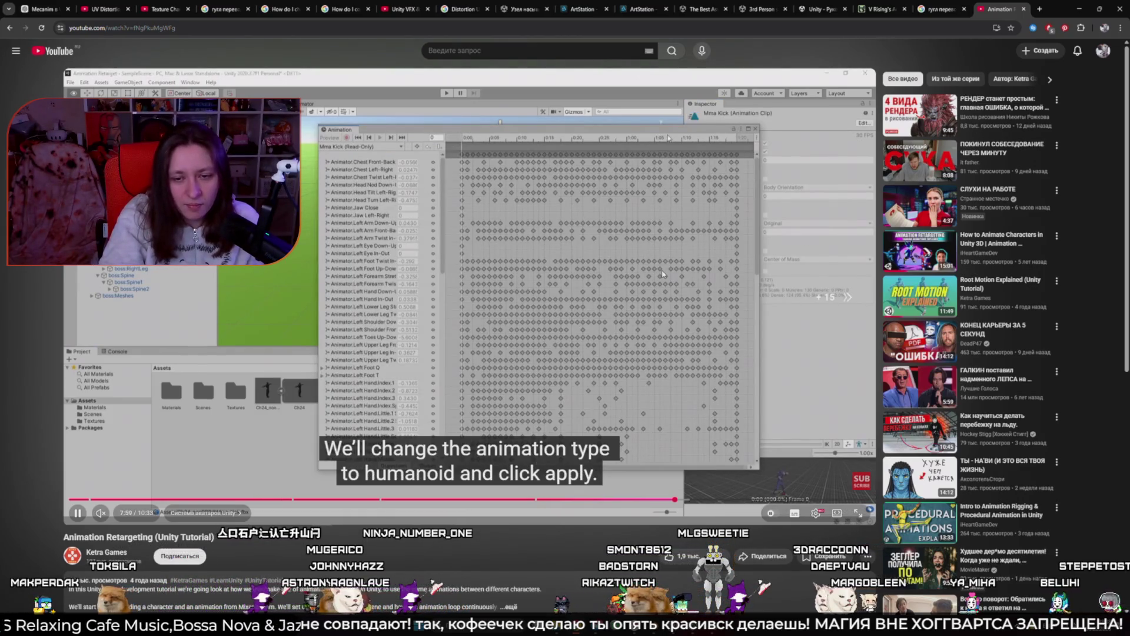
key("Right")
key("Right")
key("Right")
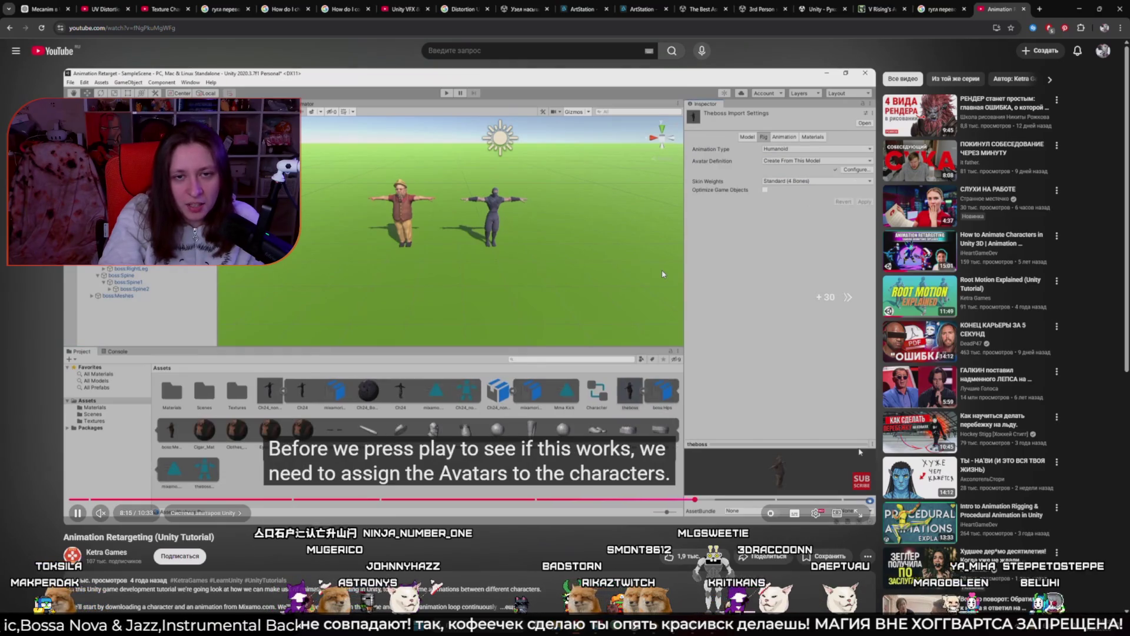
key("Right")
key("Right")
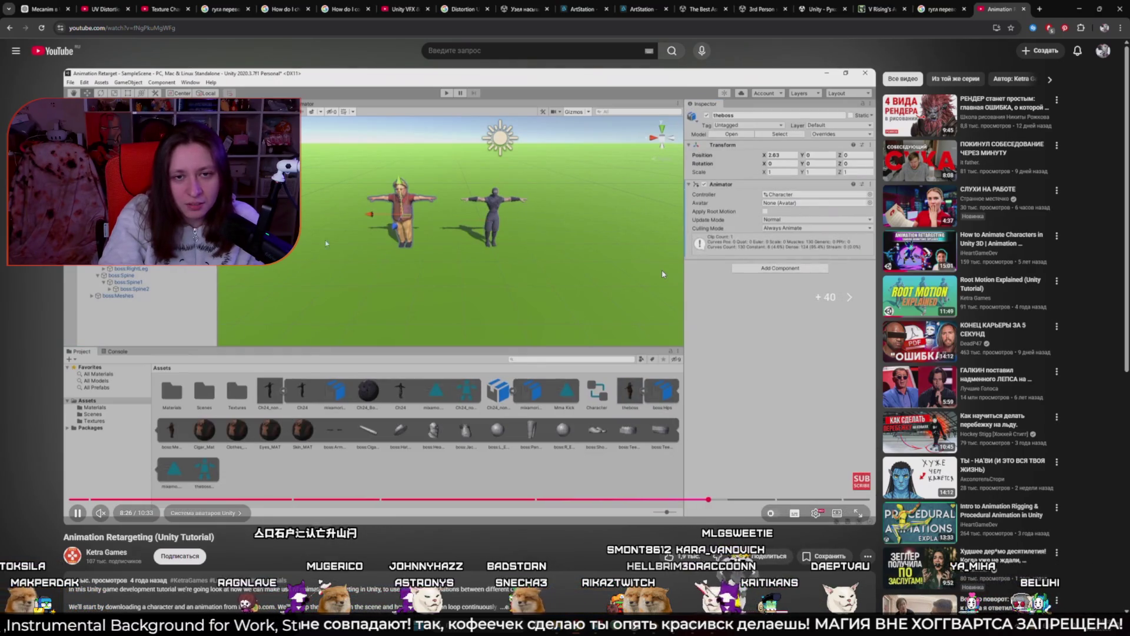
key("Right")
key("Right")
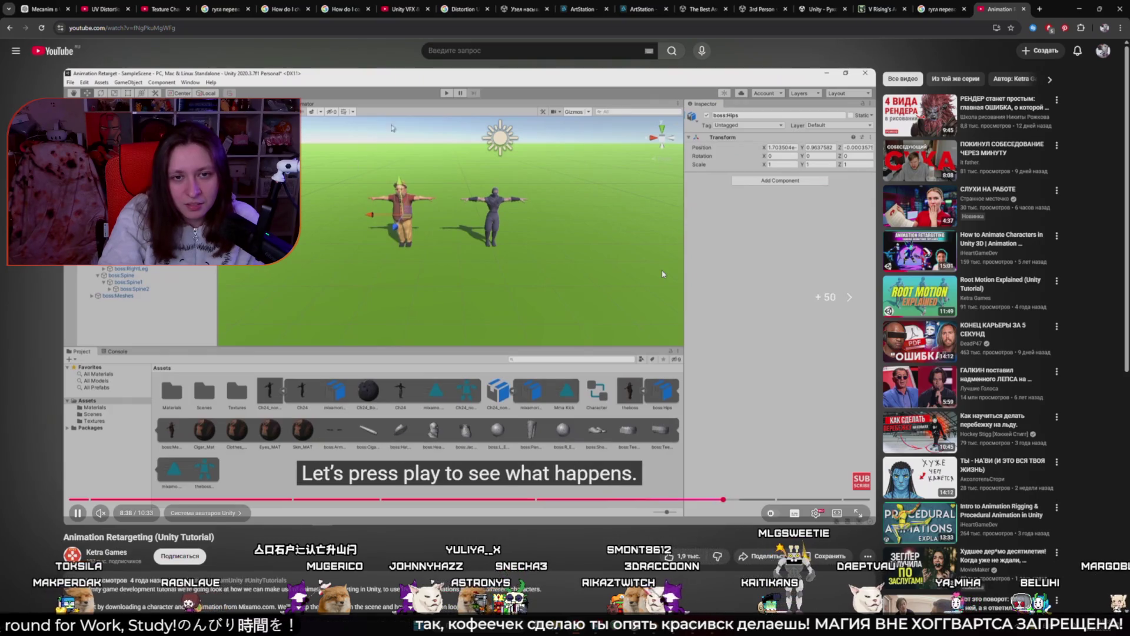
key("Right")
key("Right")
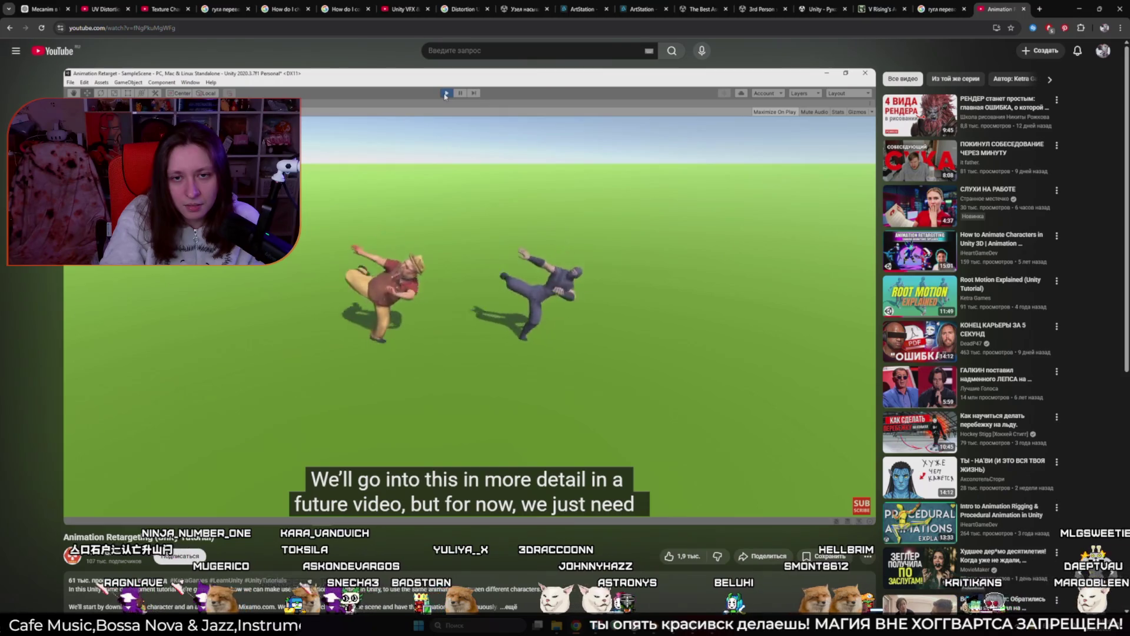
key("l")
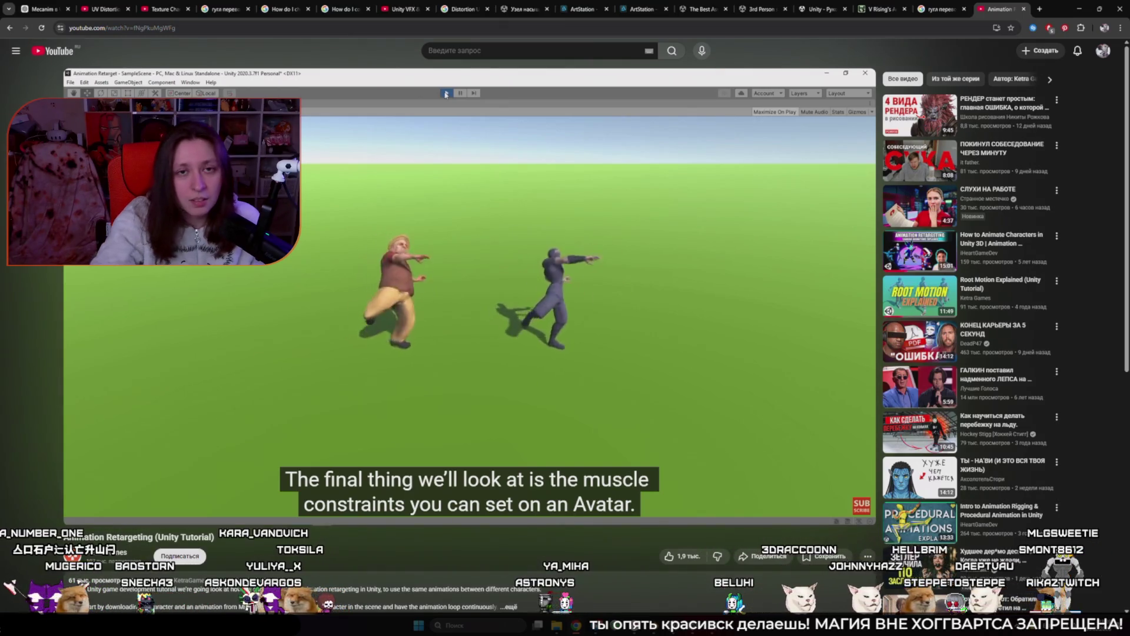
left_click(9, 28)
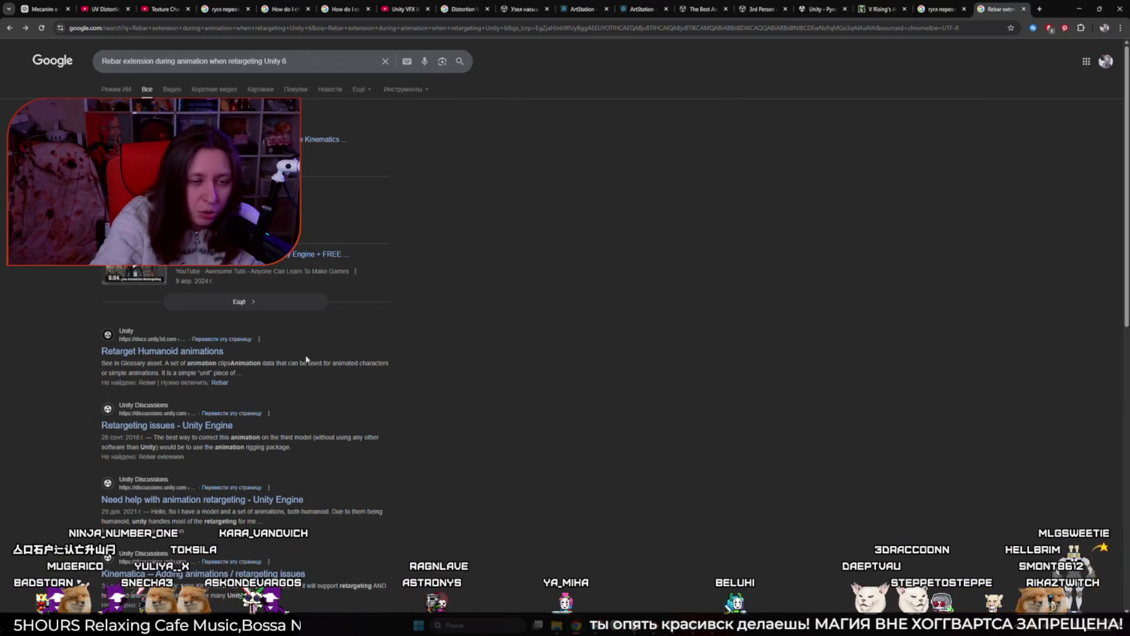
Glance at the Retarget Humanoid animations docs, then open the 'Retargeting issues - Unity Engine' thread
left_click(199, 353)
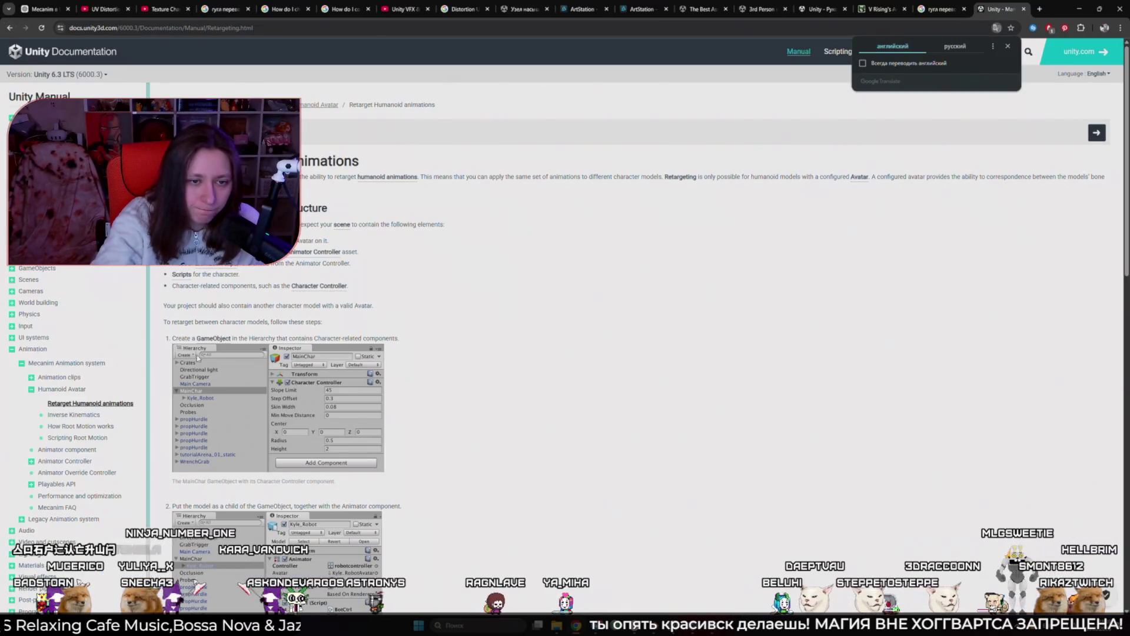
left_click(10, 28)
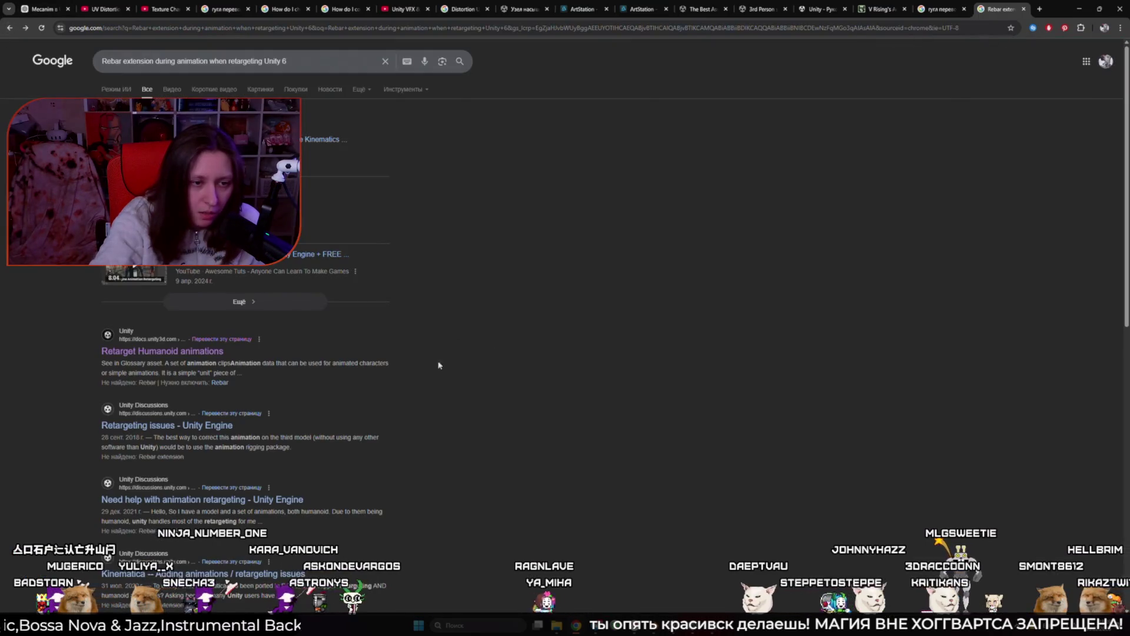
left_click(167, 425)
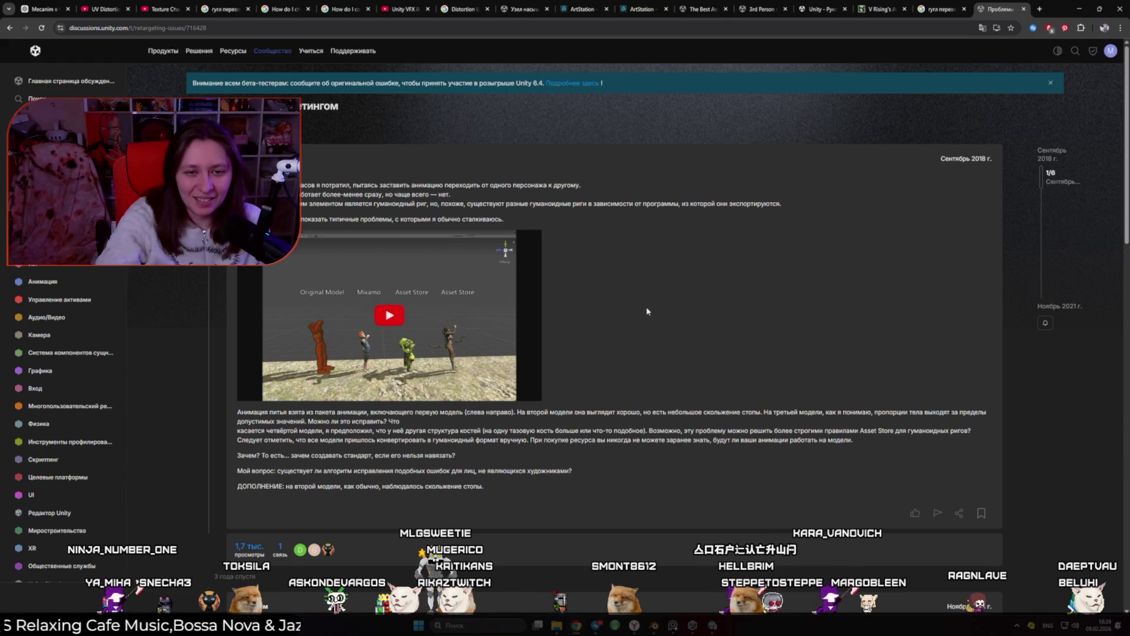
Play the thread's four-character comparison video full screen, pausing and resuming it, then exit full screen
scroll(641, 336, "down", 3)
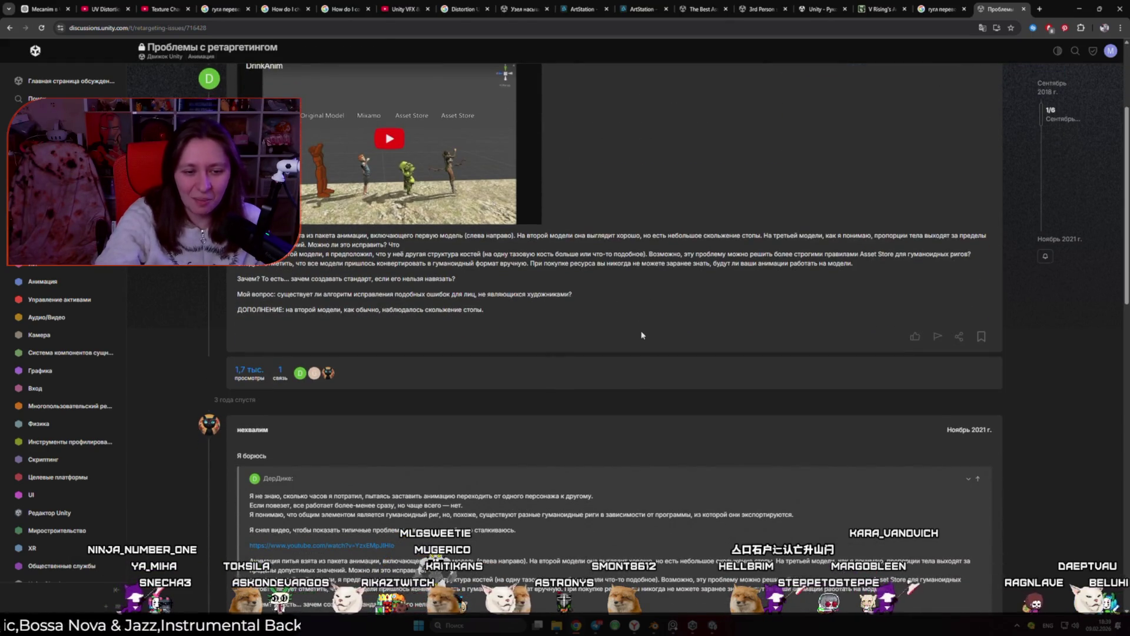
scroll(644, 353, "up", 3)
left_click(506, 354)
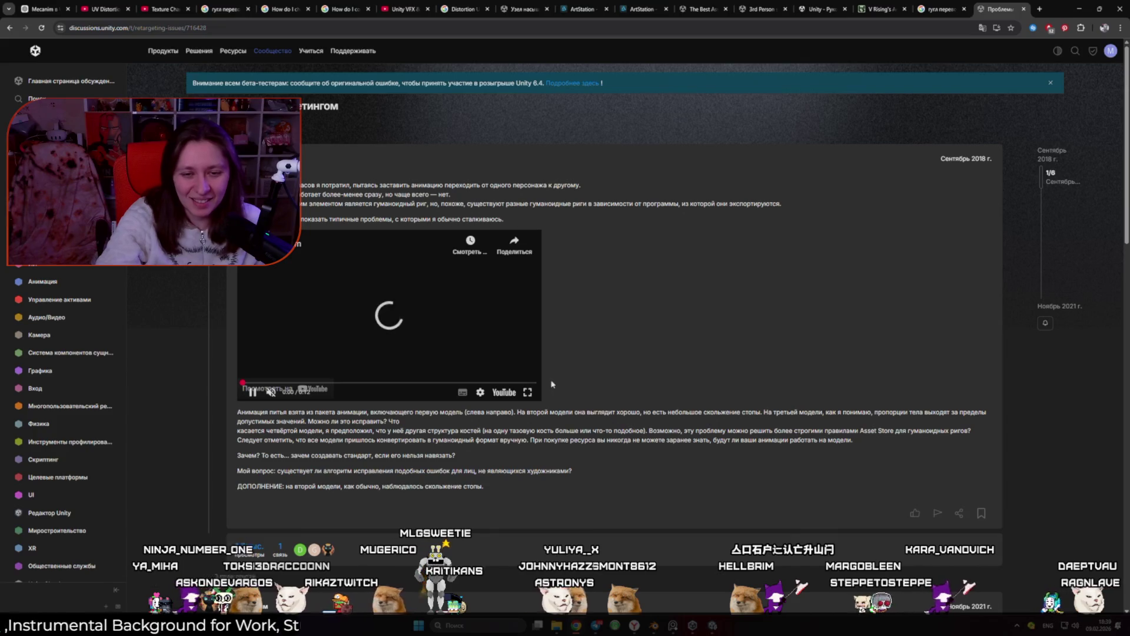
left_click(527, 391)
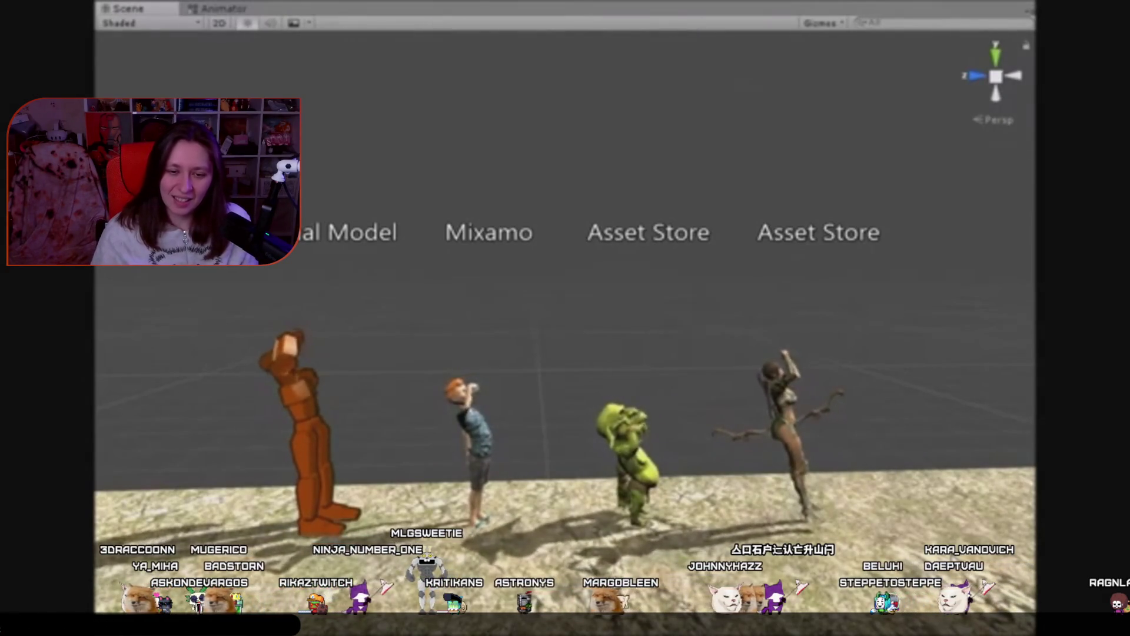
left_click(848, 431)
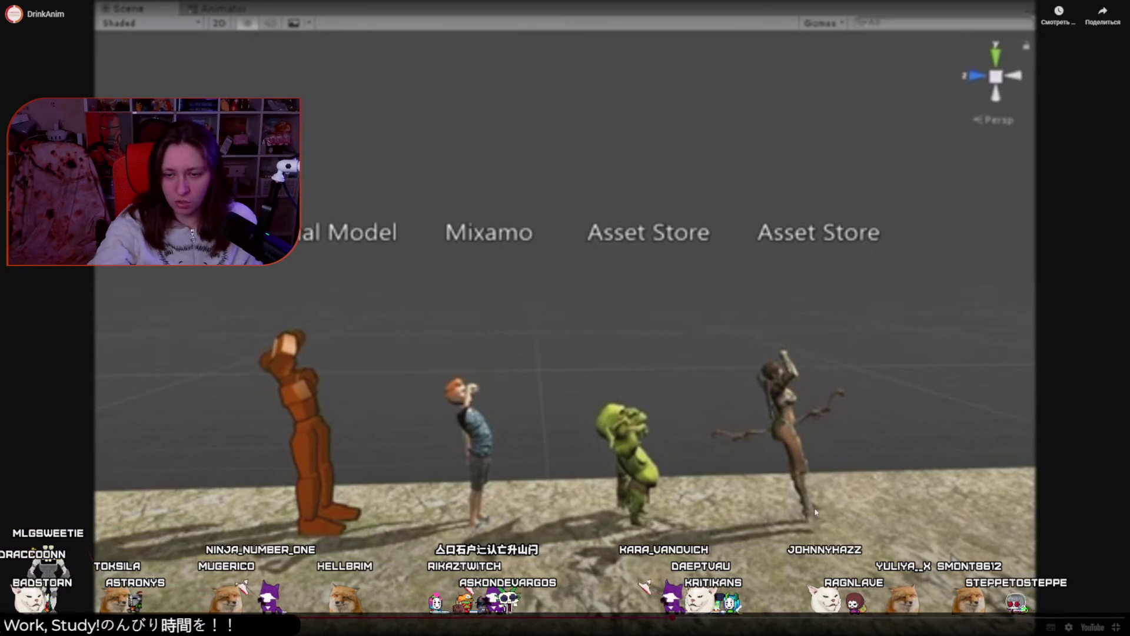
left_click(768, 542)
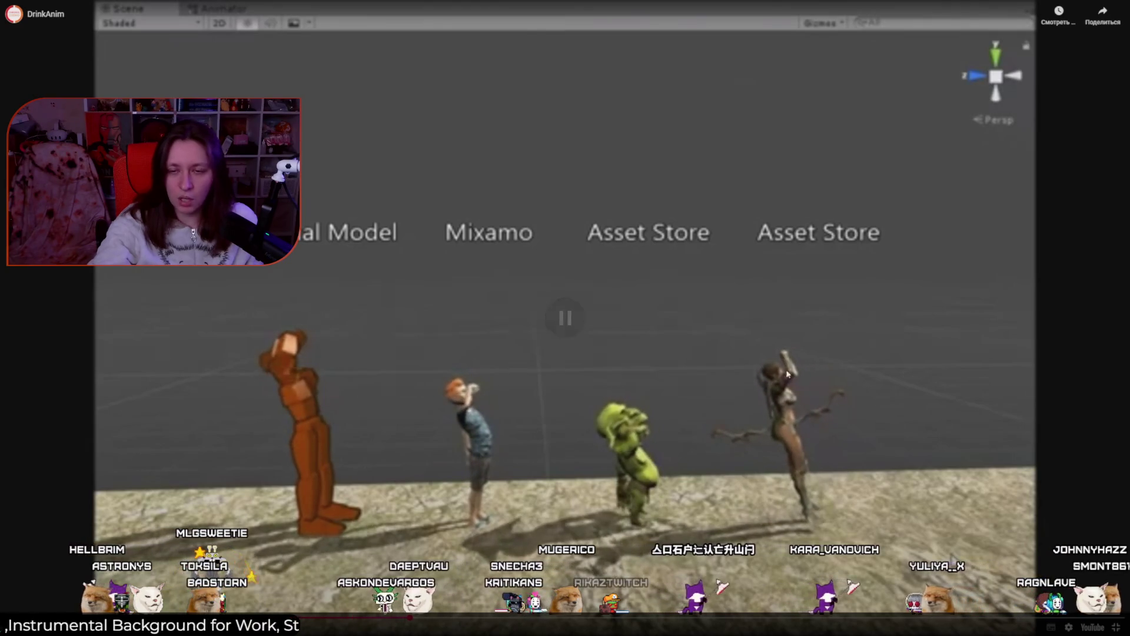
left_click(856, 495)
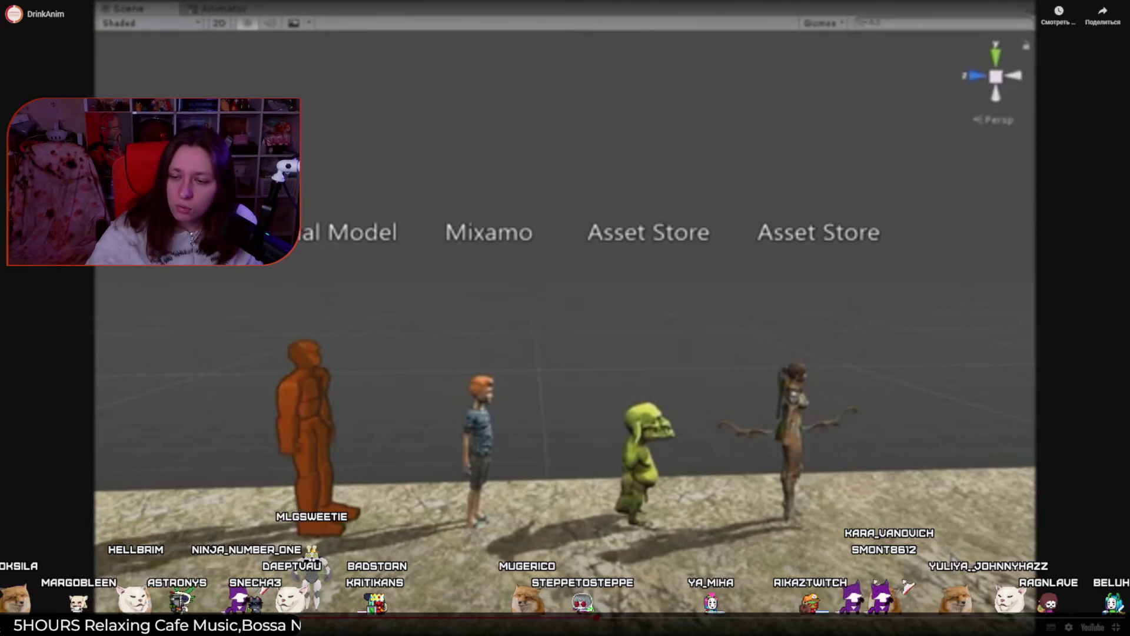
left_click(1115, 627)
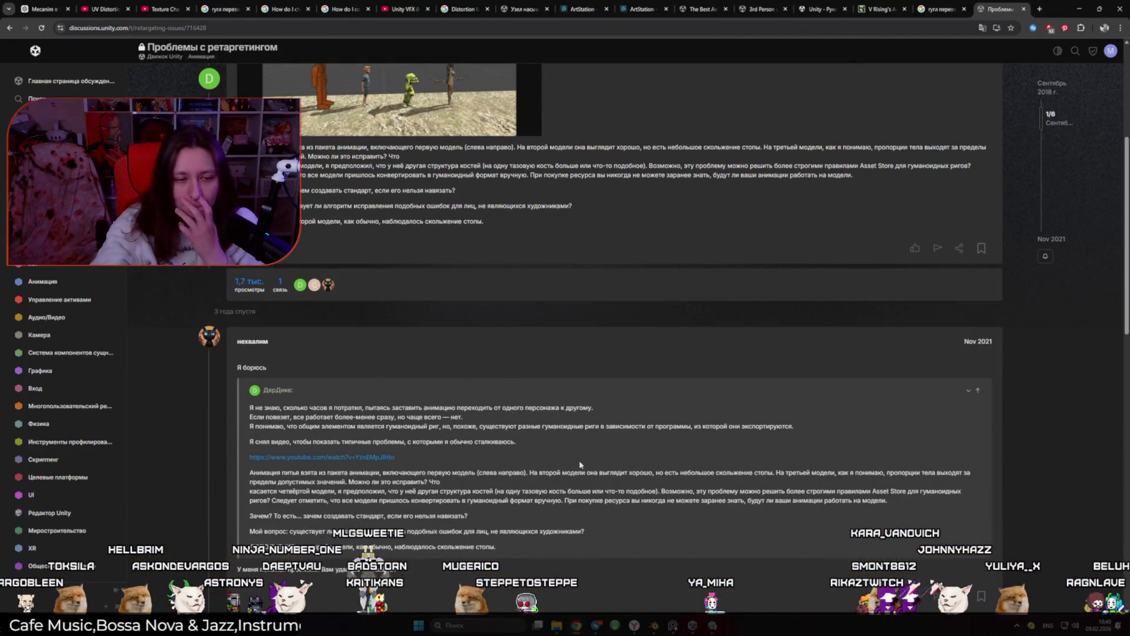
Read down to the thread's last Nov 2021 reply, then go back to the Google results
scroll(579, 471, "down", 3)
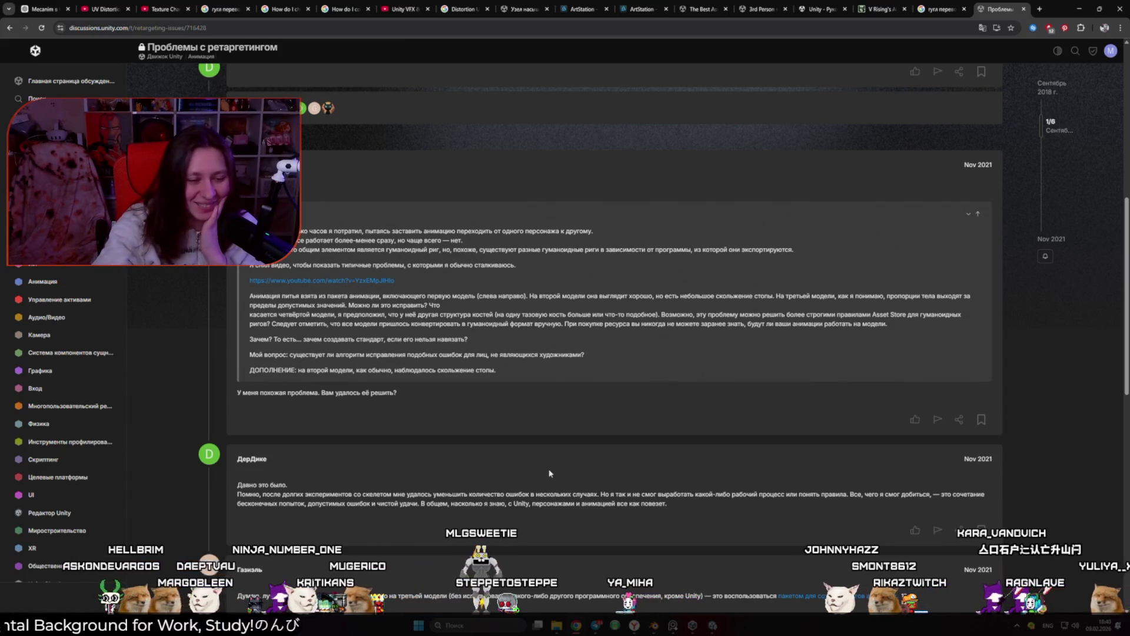
scroll(549, 468, "down", 2)
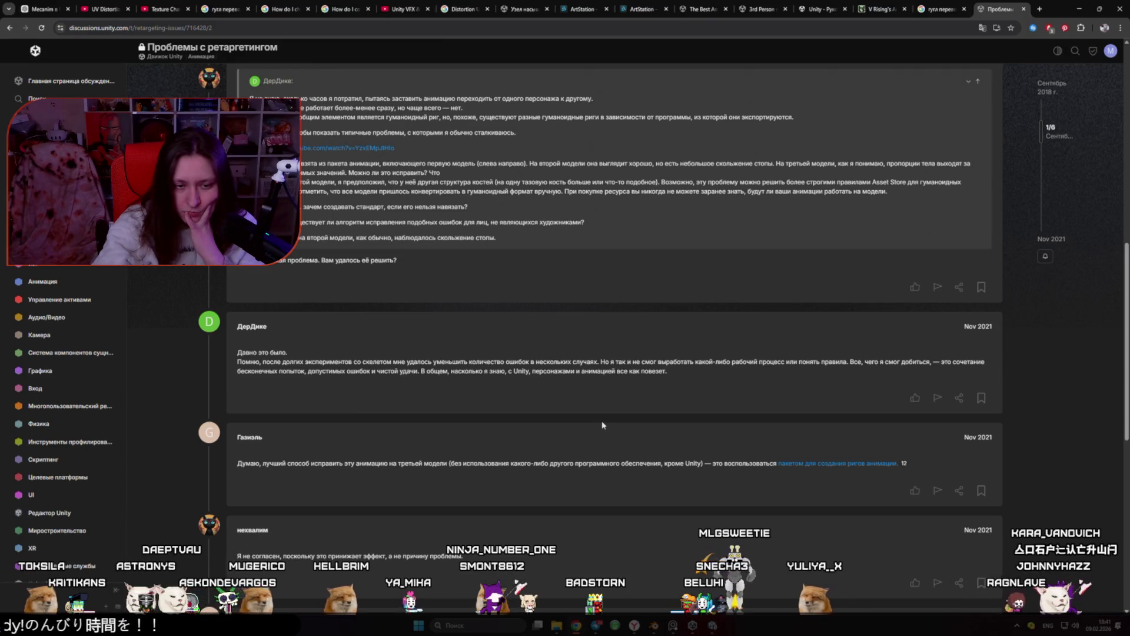
scroll(594, 423, "down", 3)
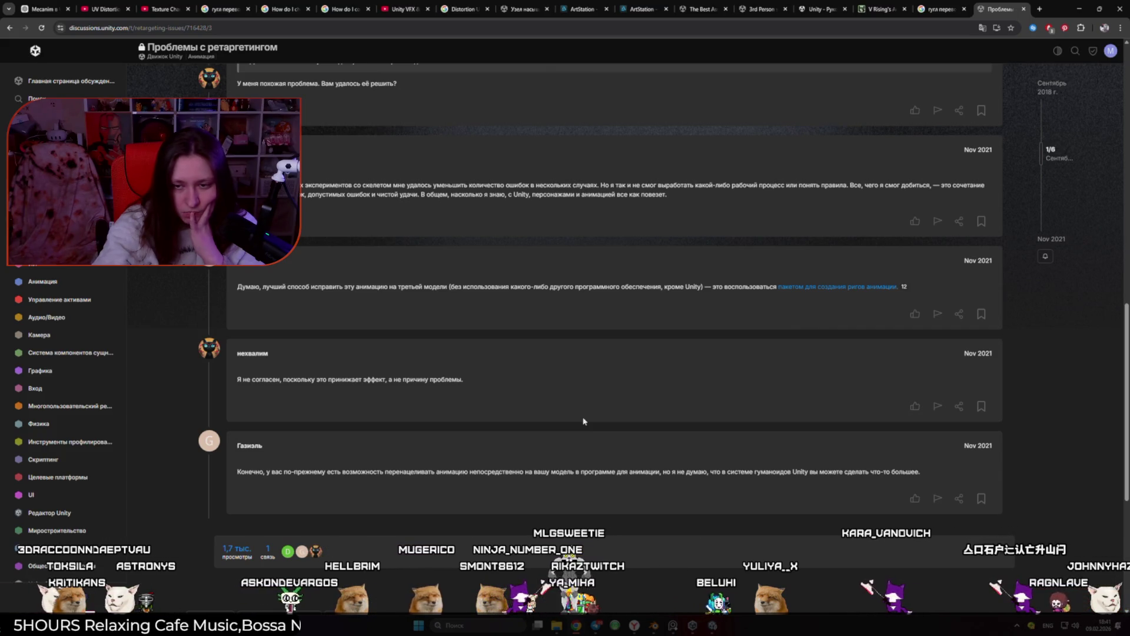
scroll(583, 422, "down", 2)
scroll(482, 376, "down", 2)
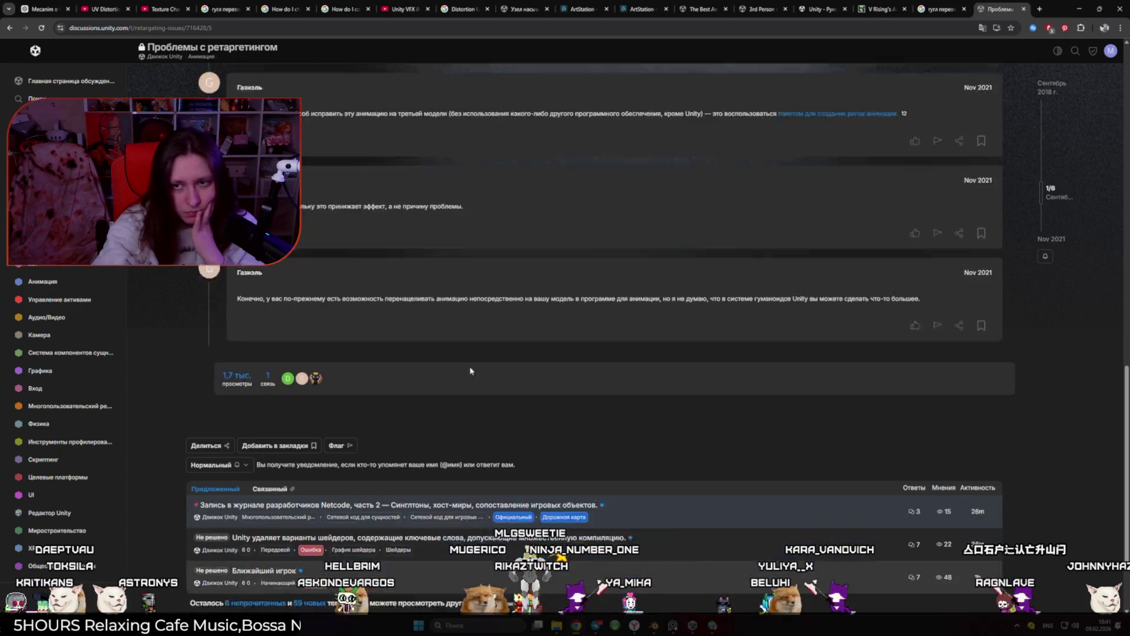
key("alt+Left")
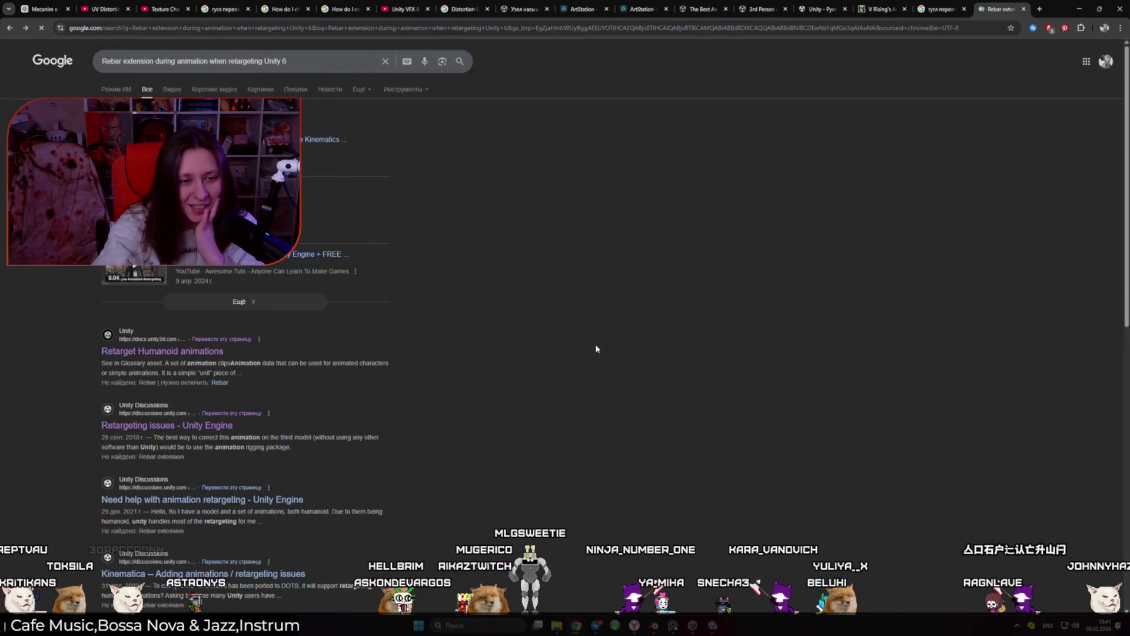
Open 'Need help with animation retargeting' in a new tab, translate it into Russian, then return to Unity
scroll(462, 374, "down", 2)
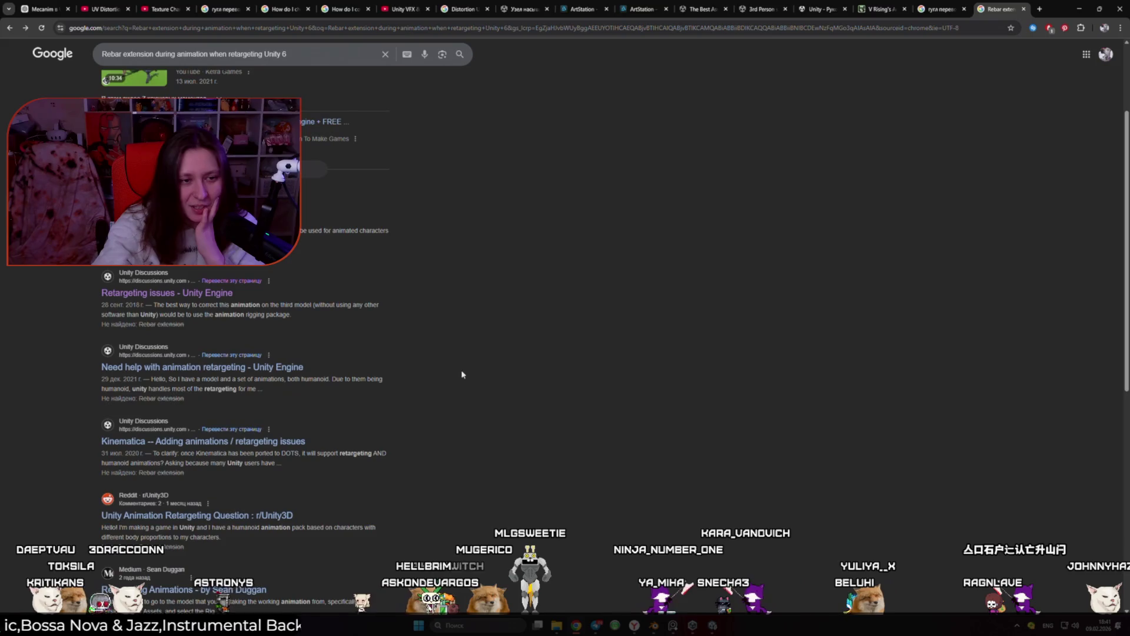
middle_click(241, 367)
left_click(1002, 8)
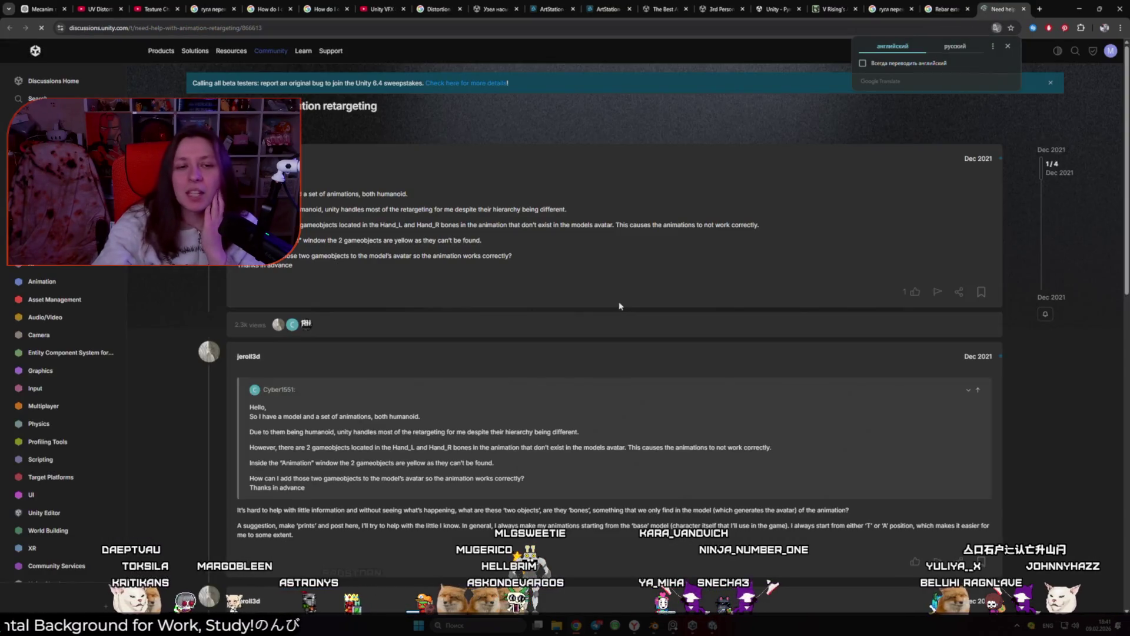
left_click(954, 46)
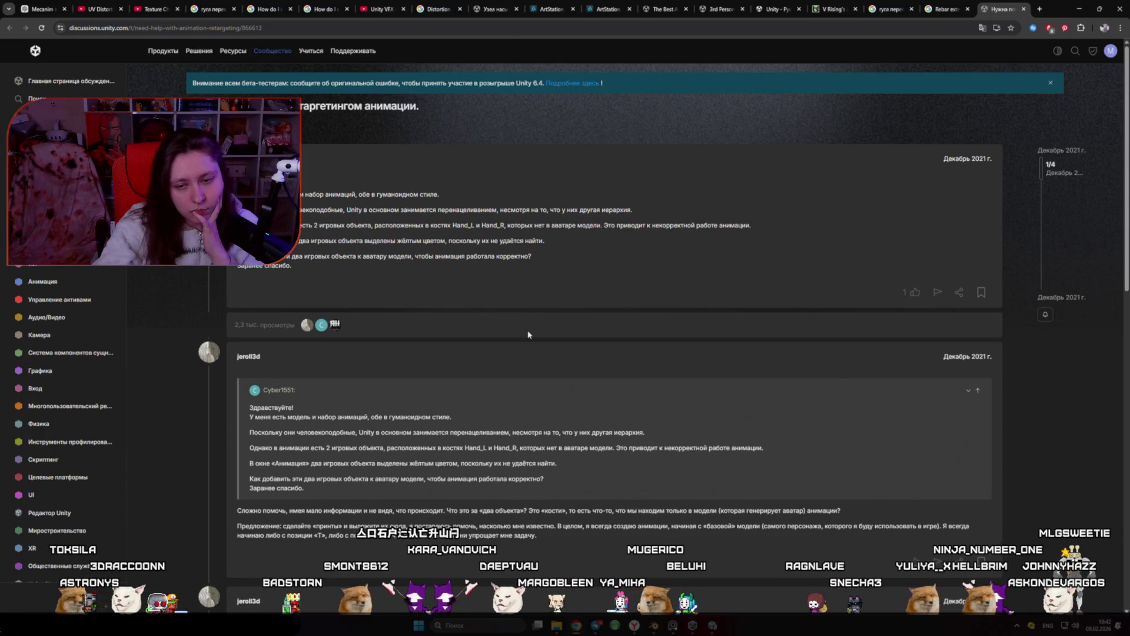
key("alt+Tab")
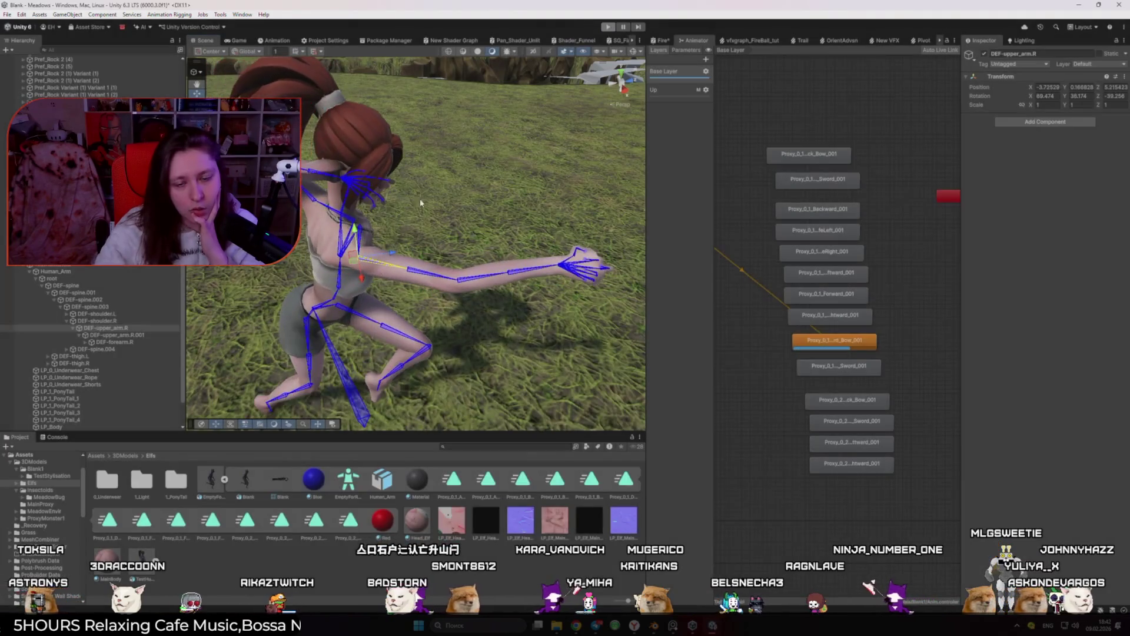
Switch TestHumanoid's skin weights to Custom and apply a 1-bone-per-vertex limit
left_click(146, 559)
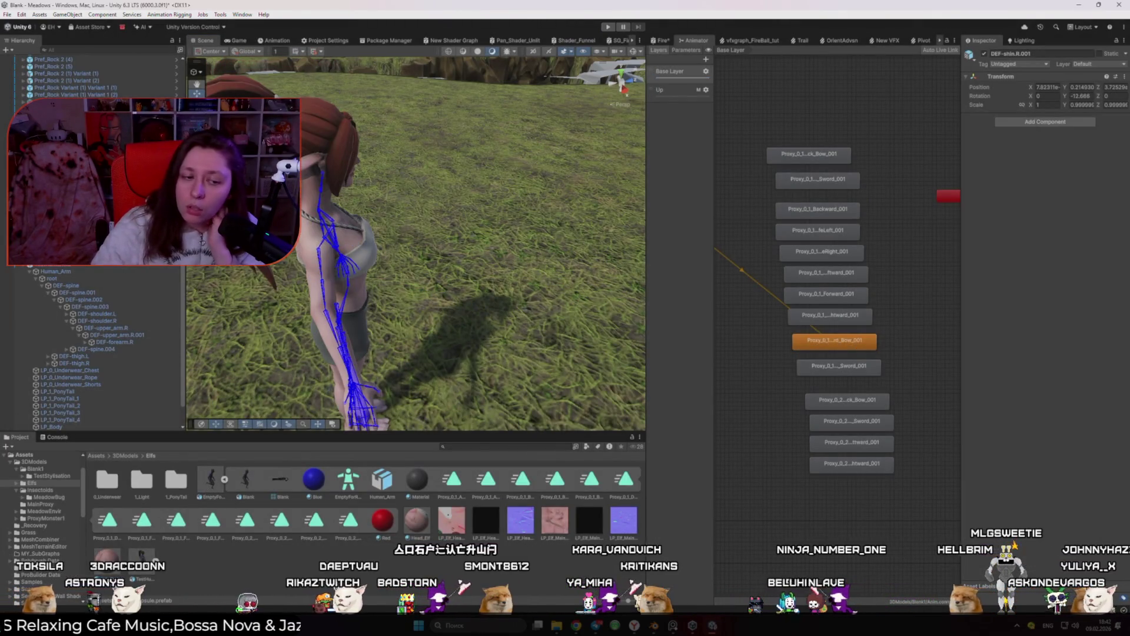
left_click(146, 559)
left_click(1034, 96)
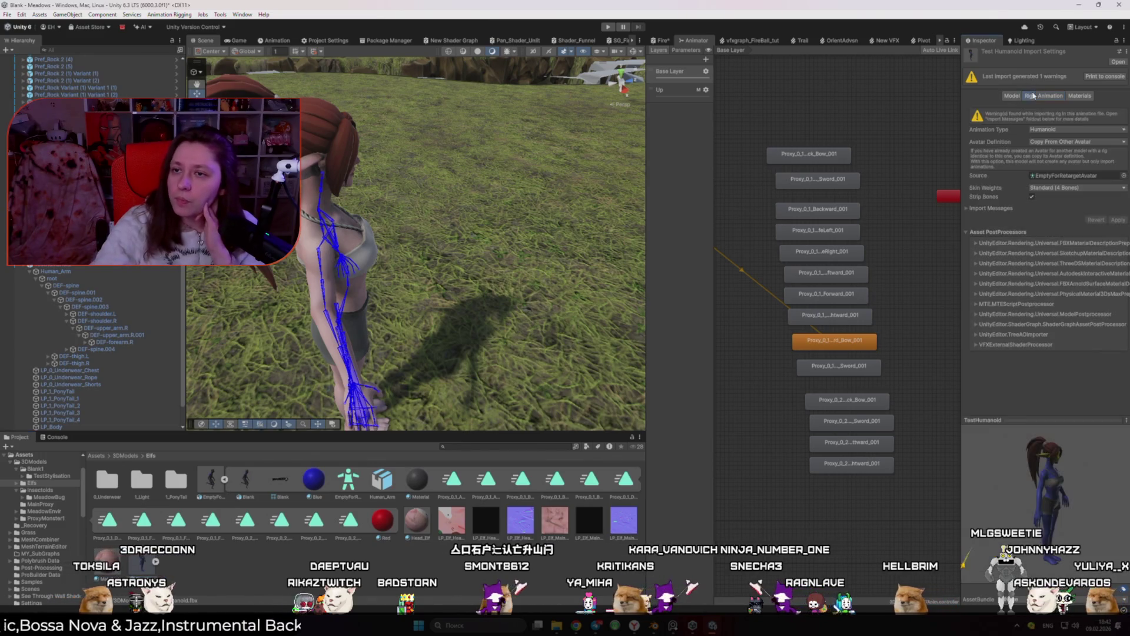
left_click(1069, 190)
left_click(1069, 210)
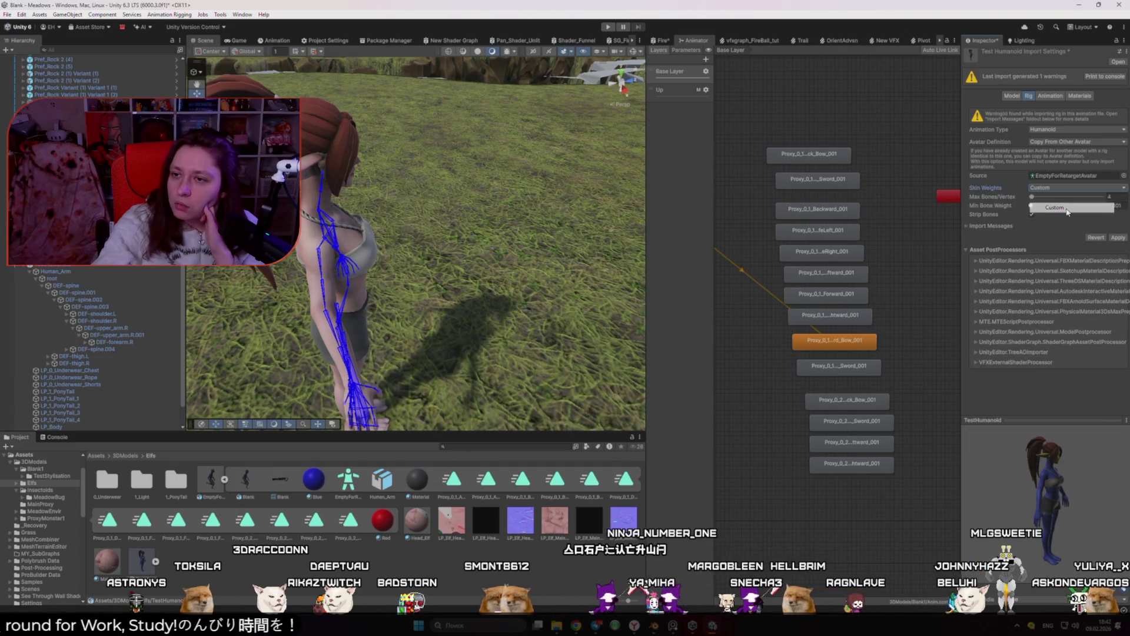
left_click(1033, 198)
left_click_drag(1032, 200, 1032, 201)
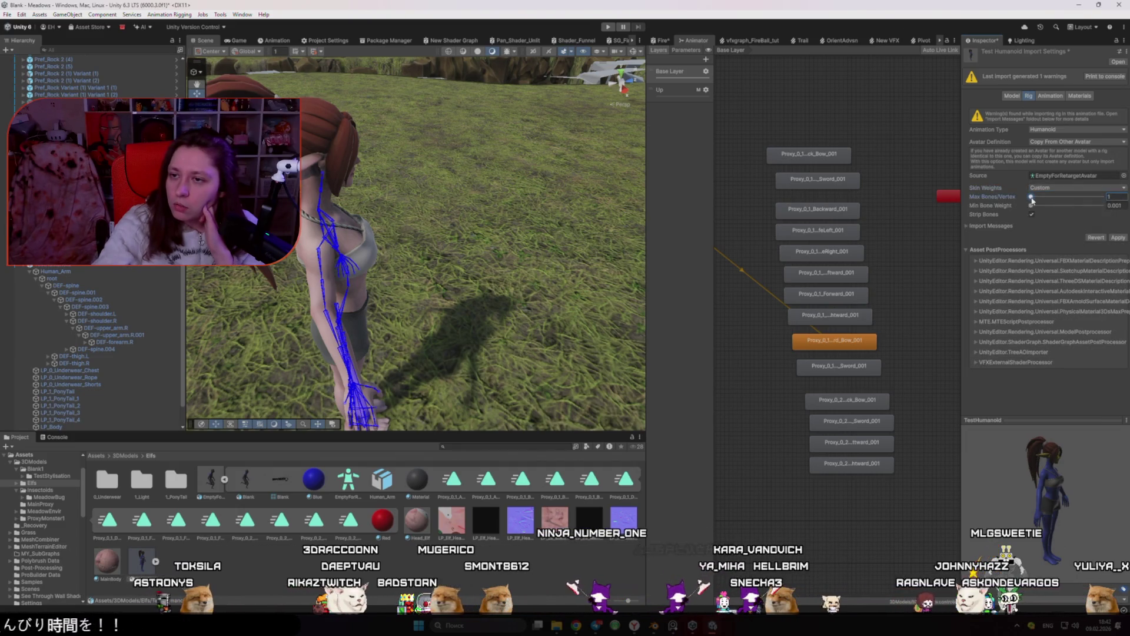
left_click(1116, 238)
Change Max Bones/Vertex to 2, apply it, and run the scene
left_click(1032, 199)
left_click(1031, 201)
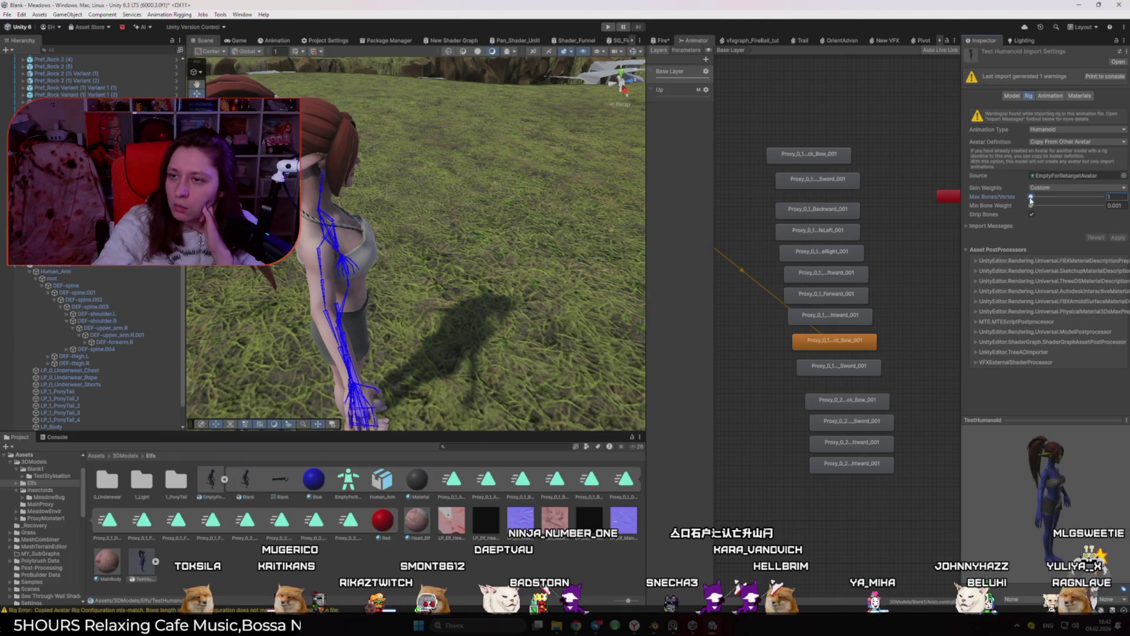
left_click_drag(1031, 201, 1031, 201)
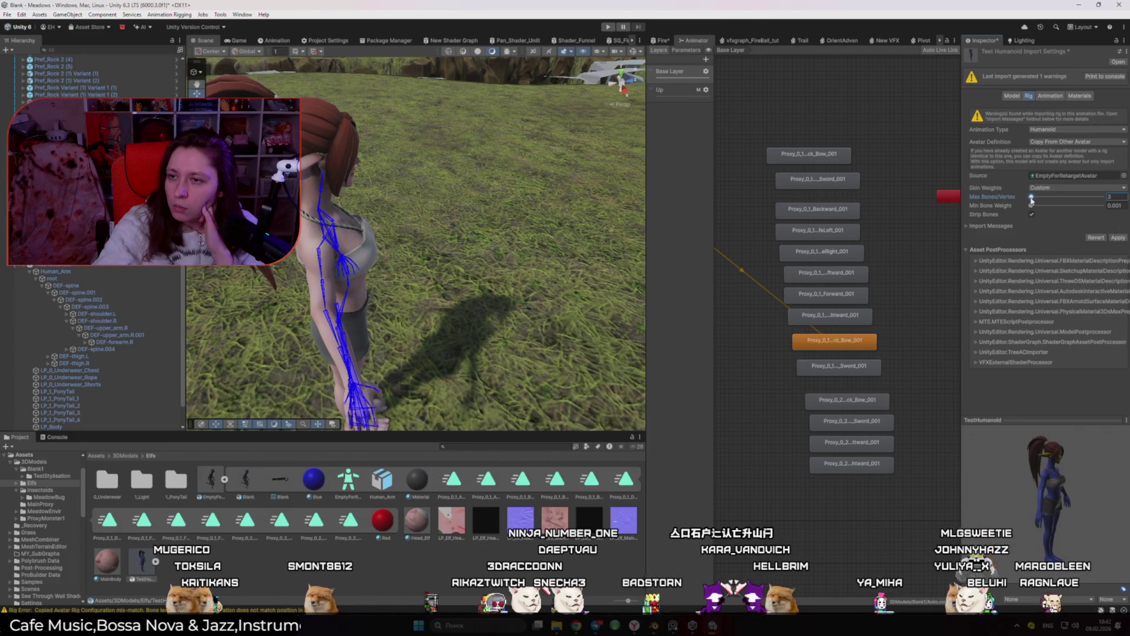
left_click(1031, 201)
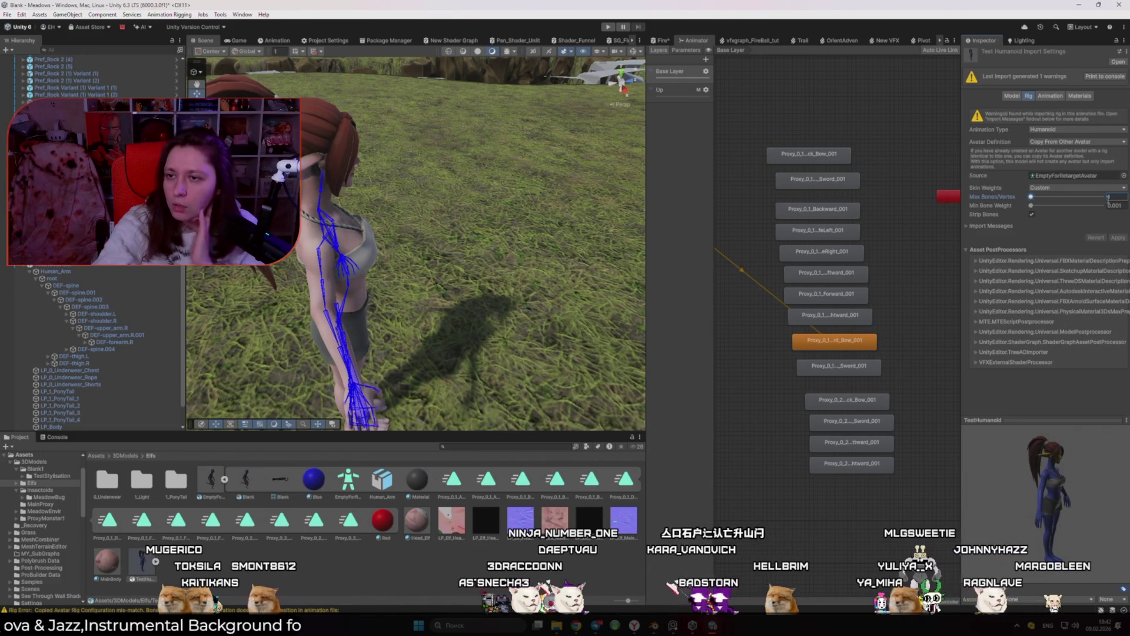
left_click(1118, 238)
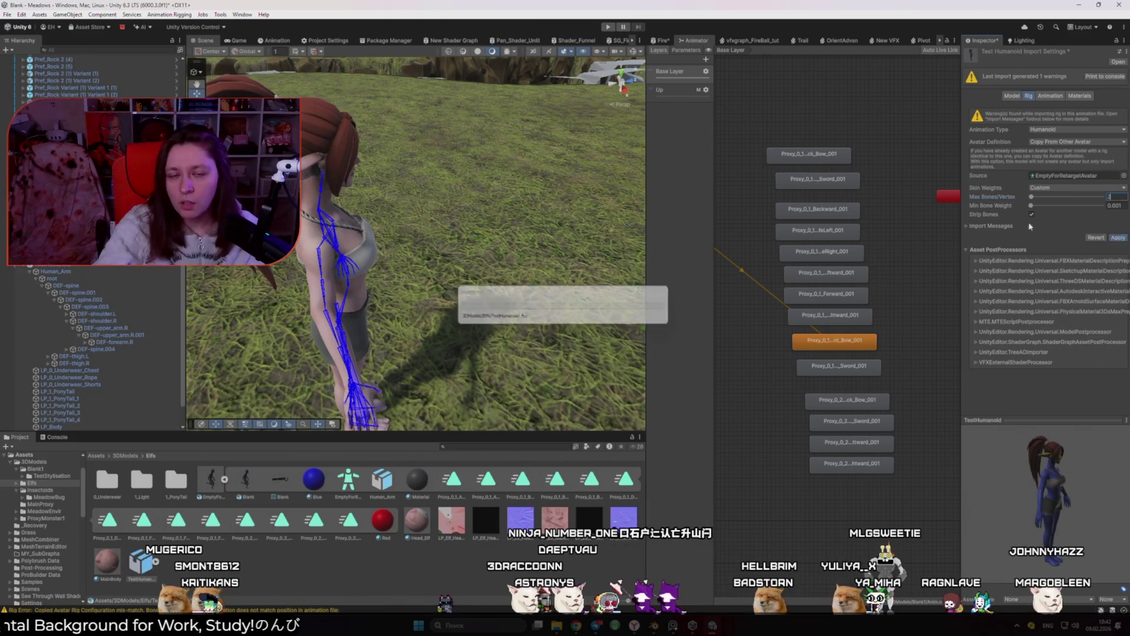
left_click(609, 27)
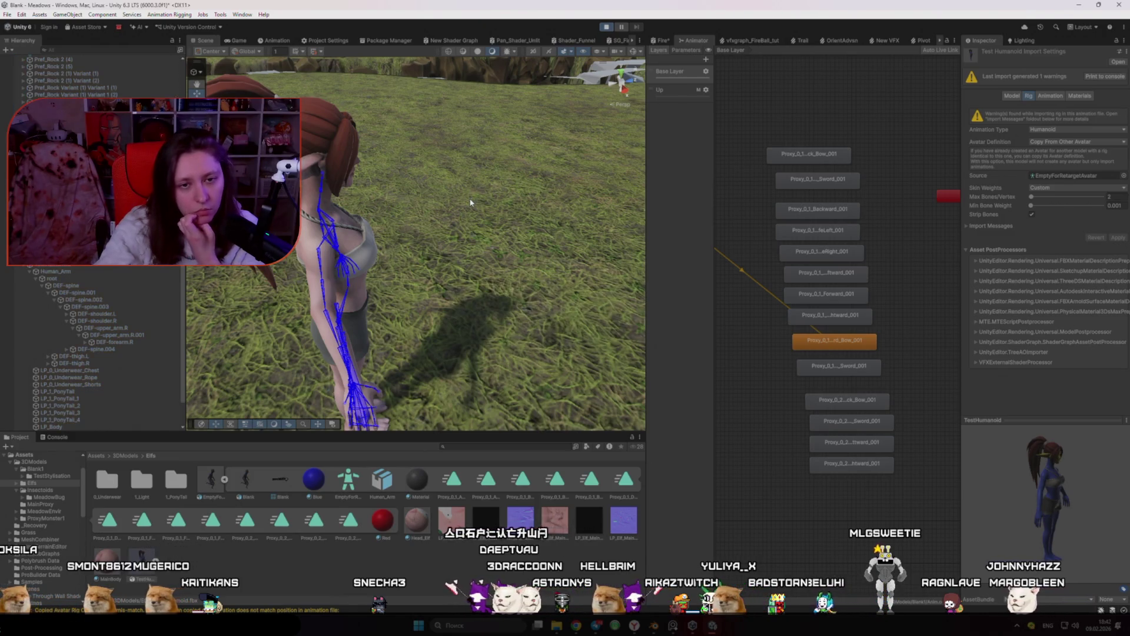
Select TestHumanoid in the scene and turn off its Bone Renderer overlay
left_click(206, 40)
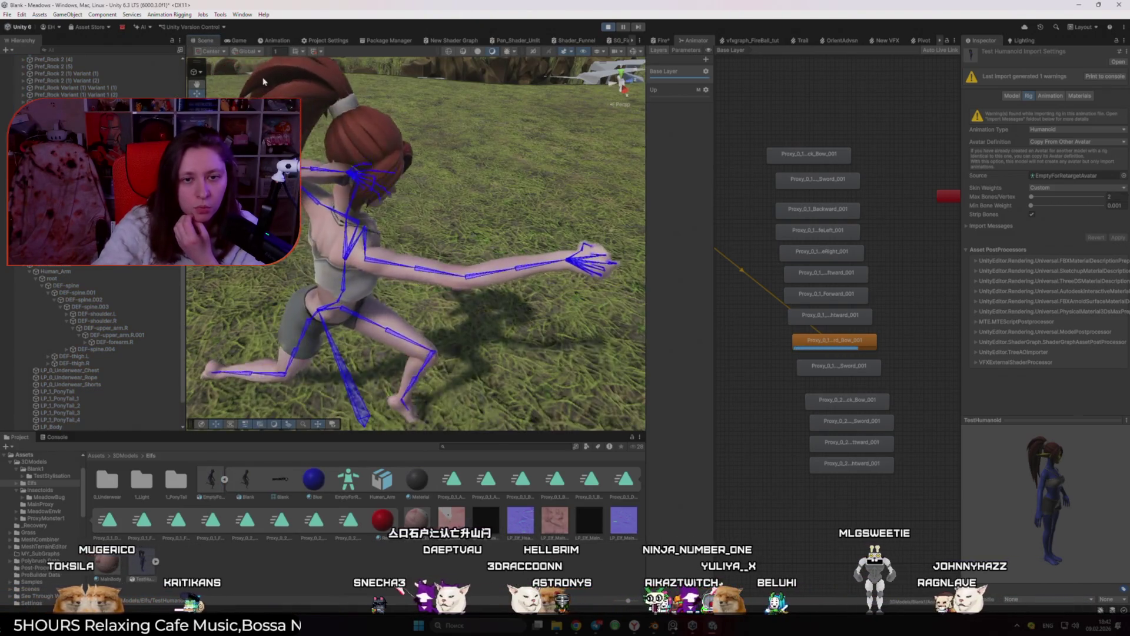
left_click(353, 265)
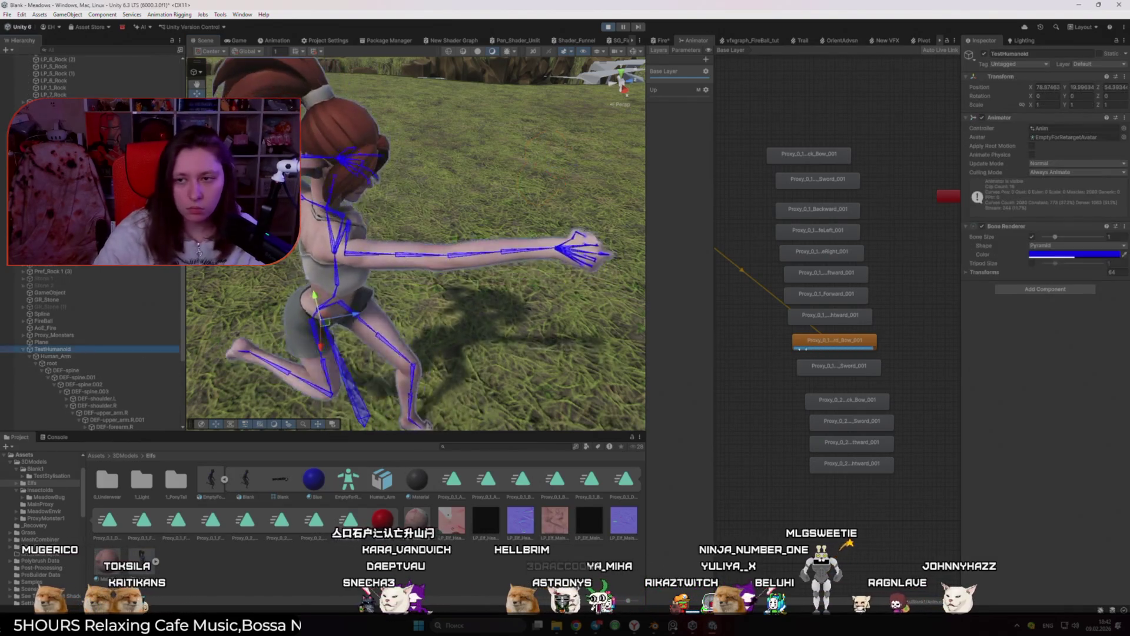
left_click(982, 226)
mouse_move(583, 268)
left_mouse_down()
mouse_move(612, 271)
mouse_move(570, 284)
mouse_move(494, 263)
left_mouse_up()
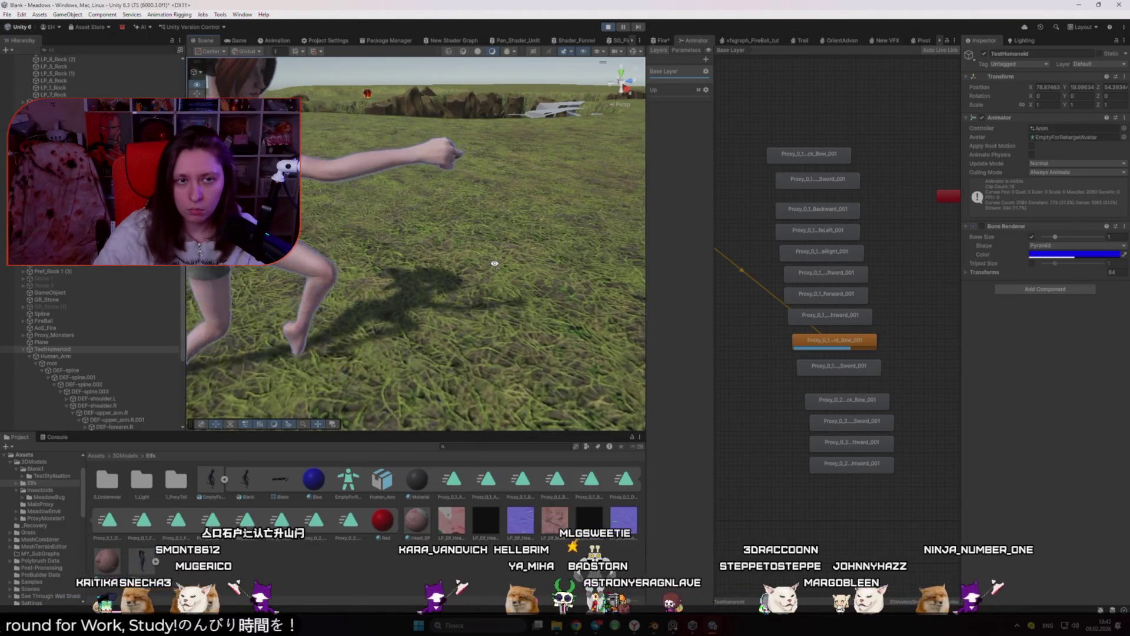
Try Forward_001, then make the top Attack_Bow state the Base Layer default
right_click(830, 294)
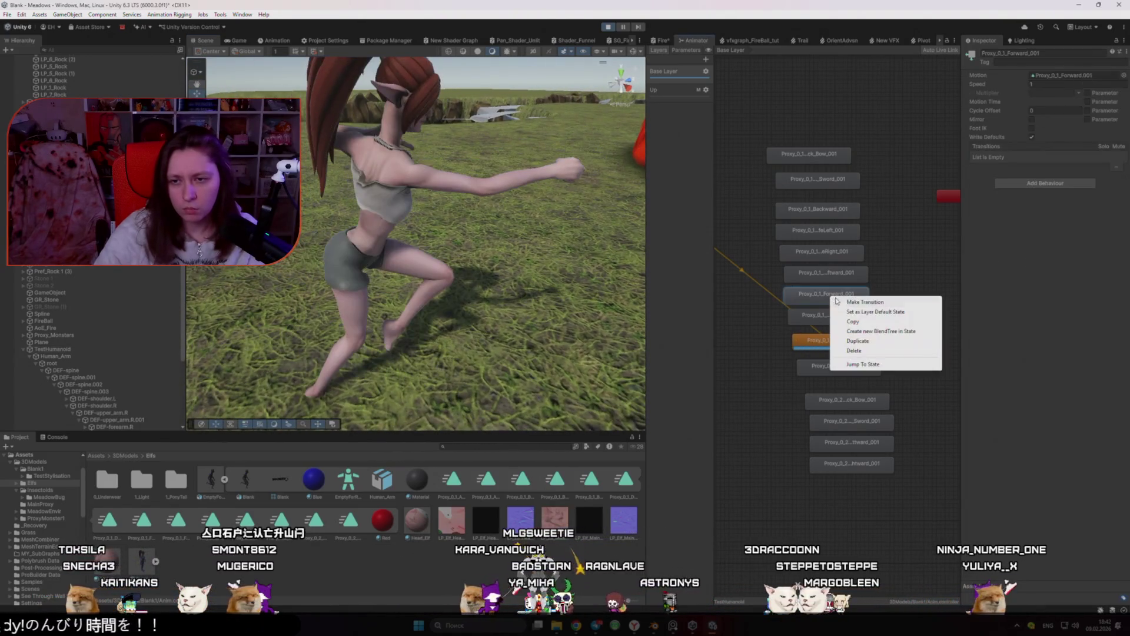
left_click(875, 312)
mouse_move(457, 270)
left_mouse_down()
mouse_move(448, 258)
mouse_move(502, 275)
left_mouse_up()
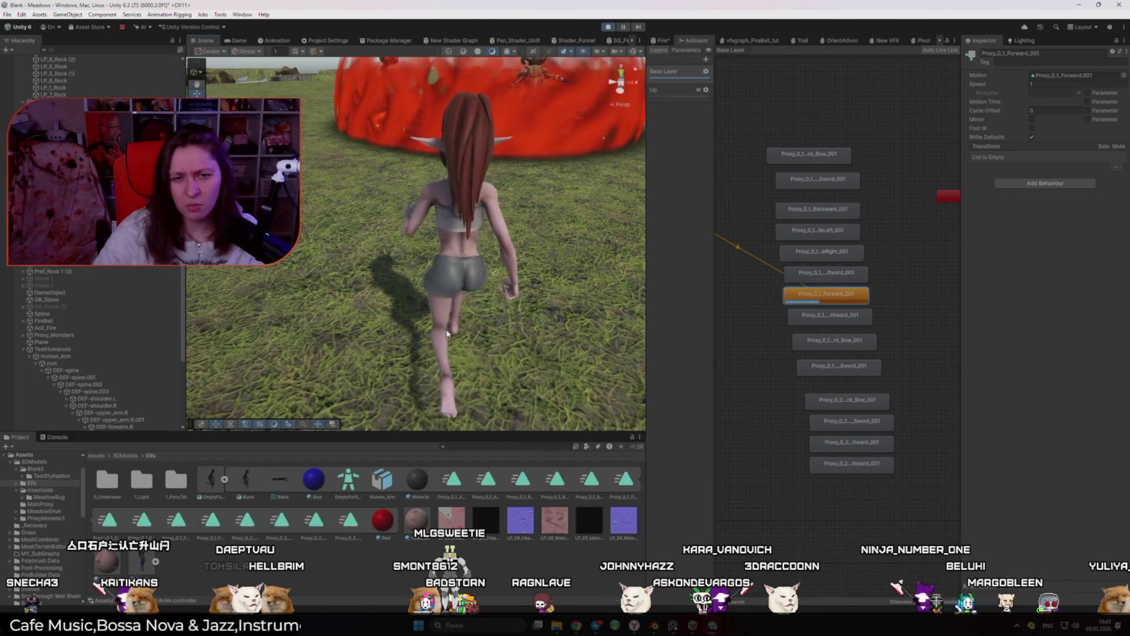
right_click(811, 156)
left_click(886, 170)
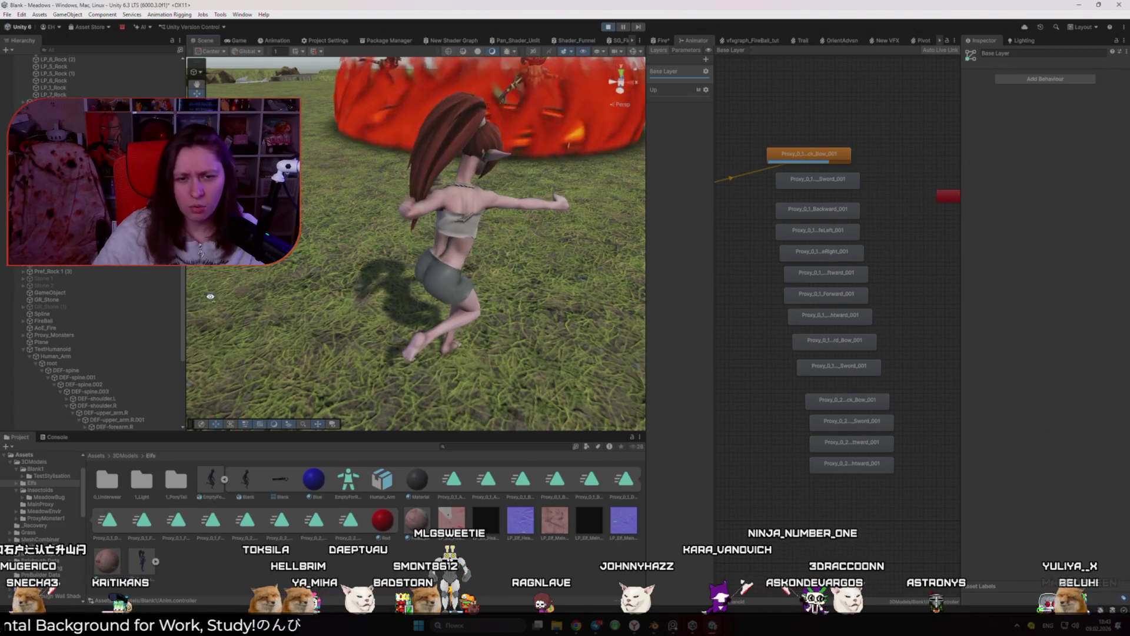
left_click_drag(208, 302, 255, 293)
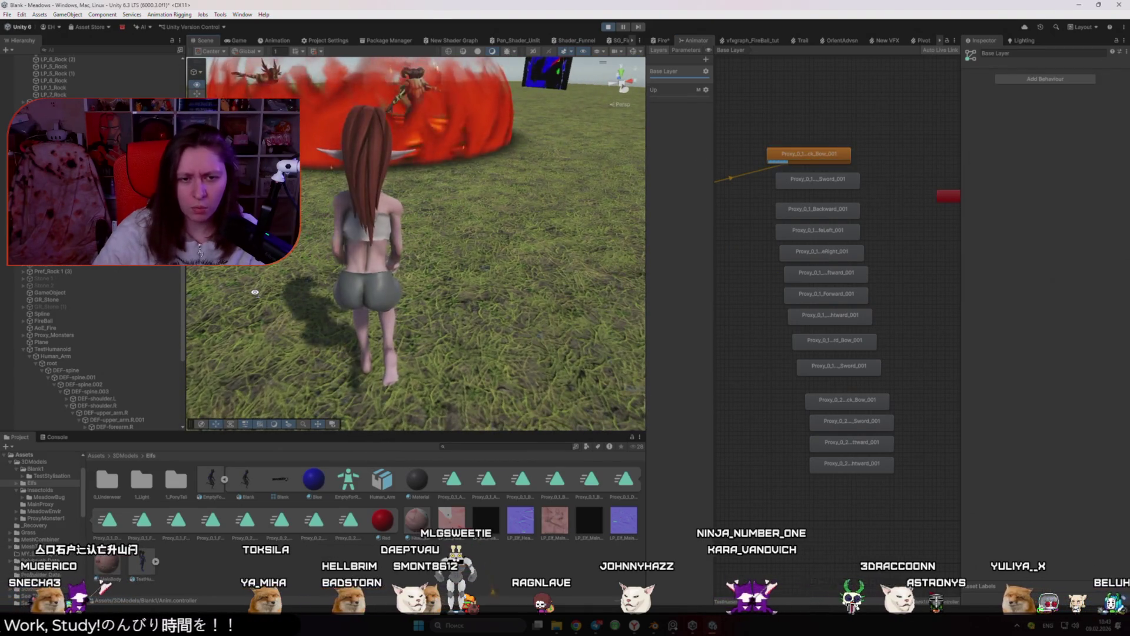
mouse_move(255, 292)
left_mouse_down()
mouse_move(314, 320)
mouse_move(94, 317)
left_mouse_up()
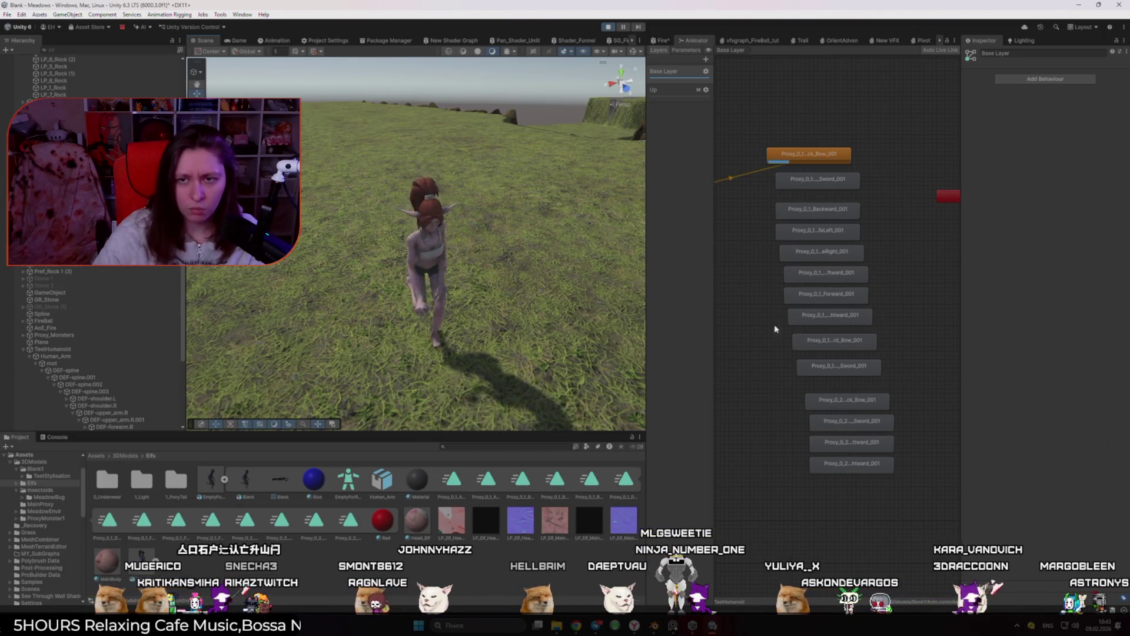
Compare the Rig and Animation import tabs of TestHumanoid and EmptyForRetarget
left_click(202, 480)
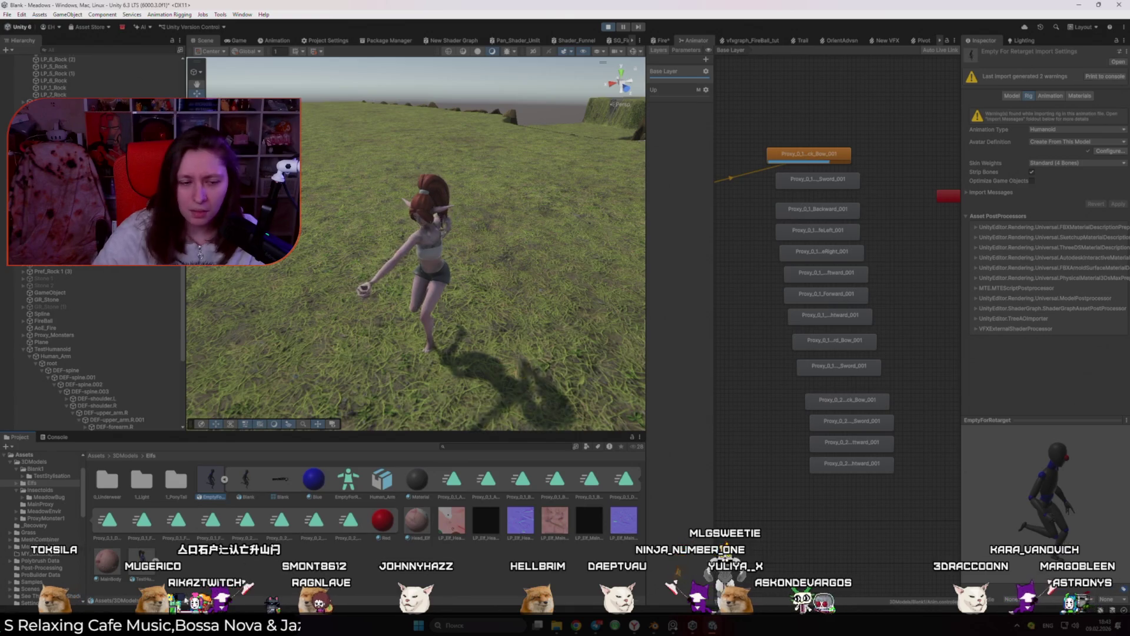
left_click(144, 556)
left_click(1050, 96)
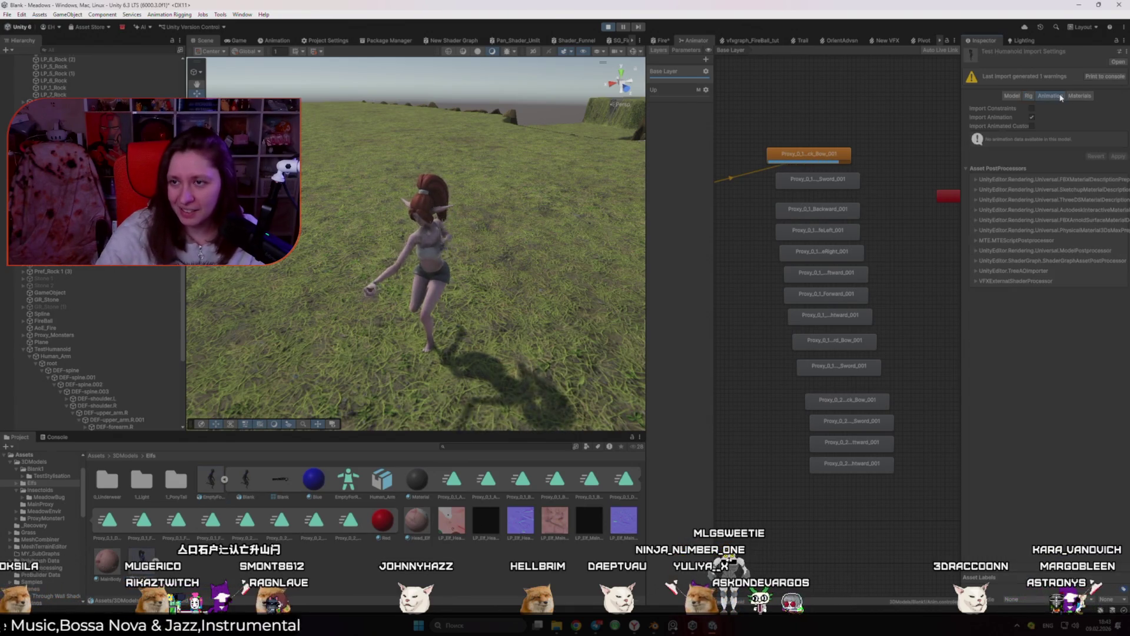
left_click(1028, 95)
left_click(205, 493)
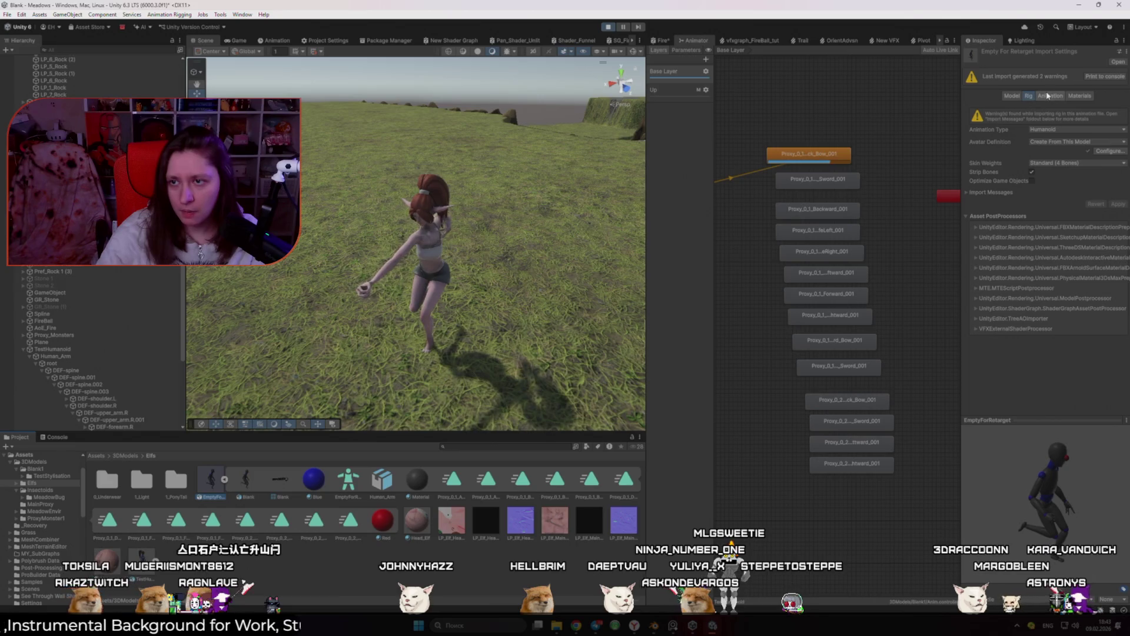
left_click(1051, 96)
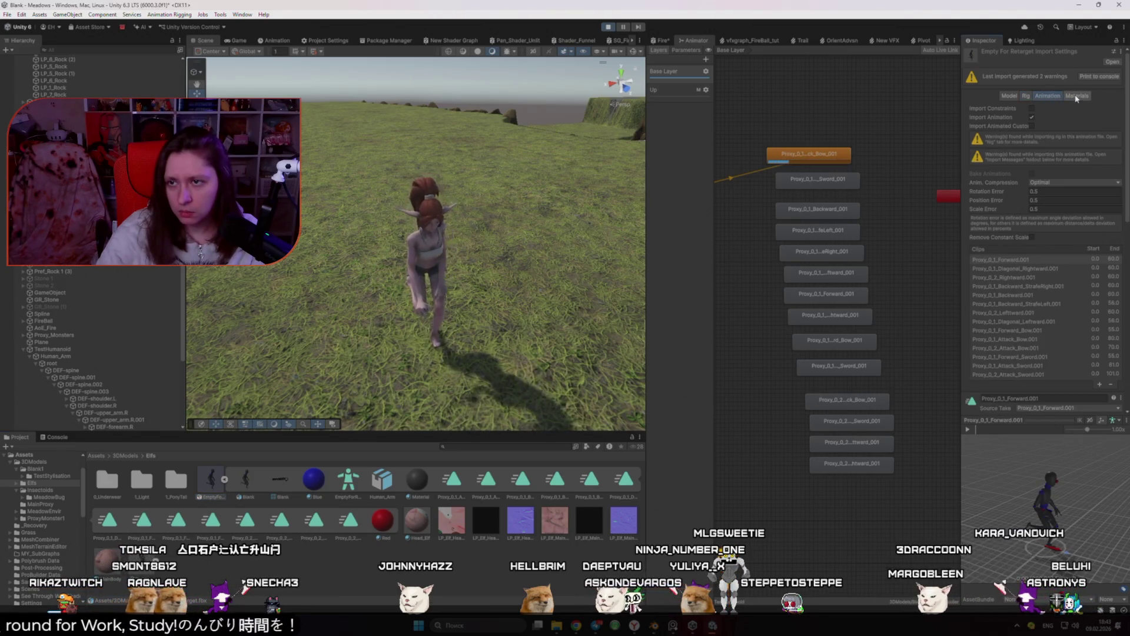
left_click(1026, 97)
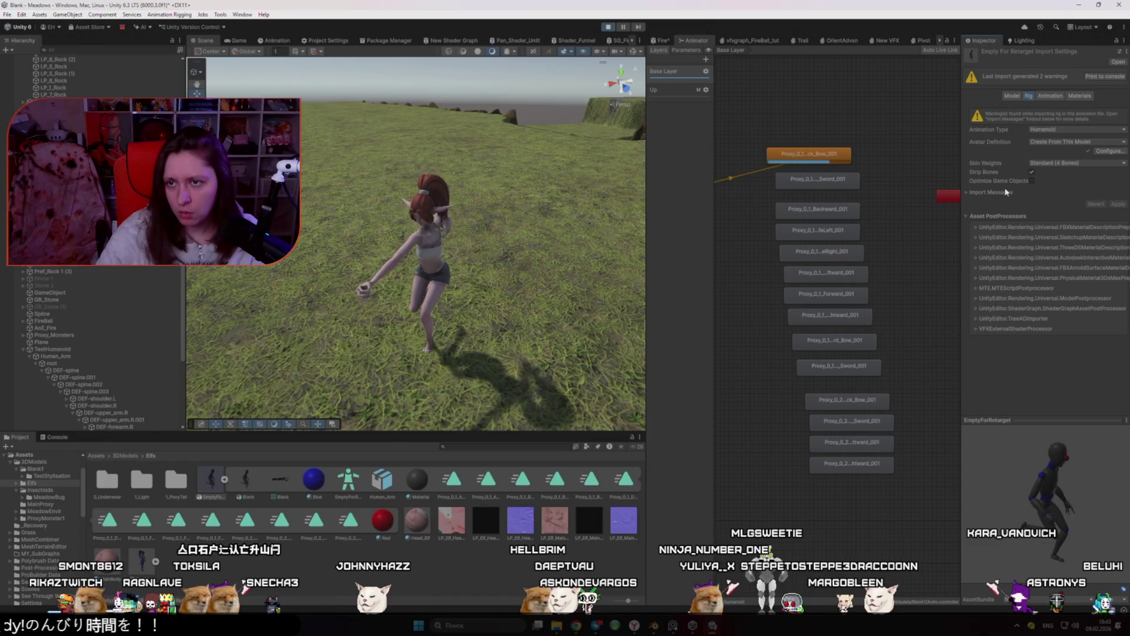
Give EmptyForRetarget Custom skin weights with Max Bones/Vertex 2 and apply
left_click(1077, 163)
left_click(1054, 179)
type("2")
left_click(1118, 222)
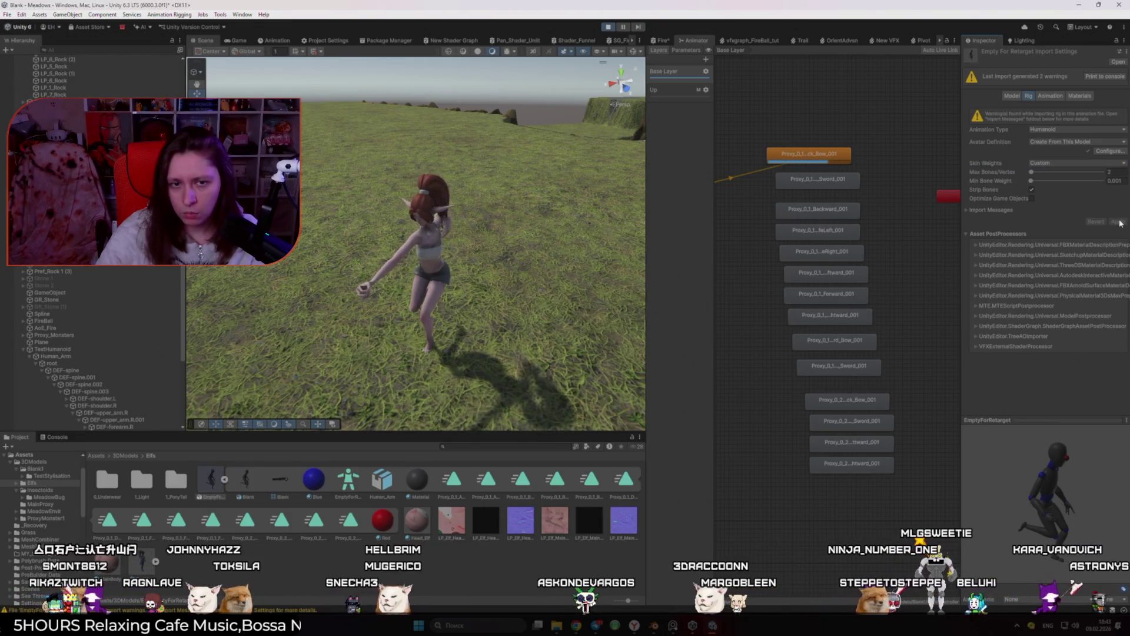
left_click_drag(468, 247, 454, 246)
left_click_drag(585, 254, 675, 268)
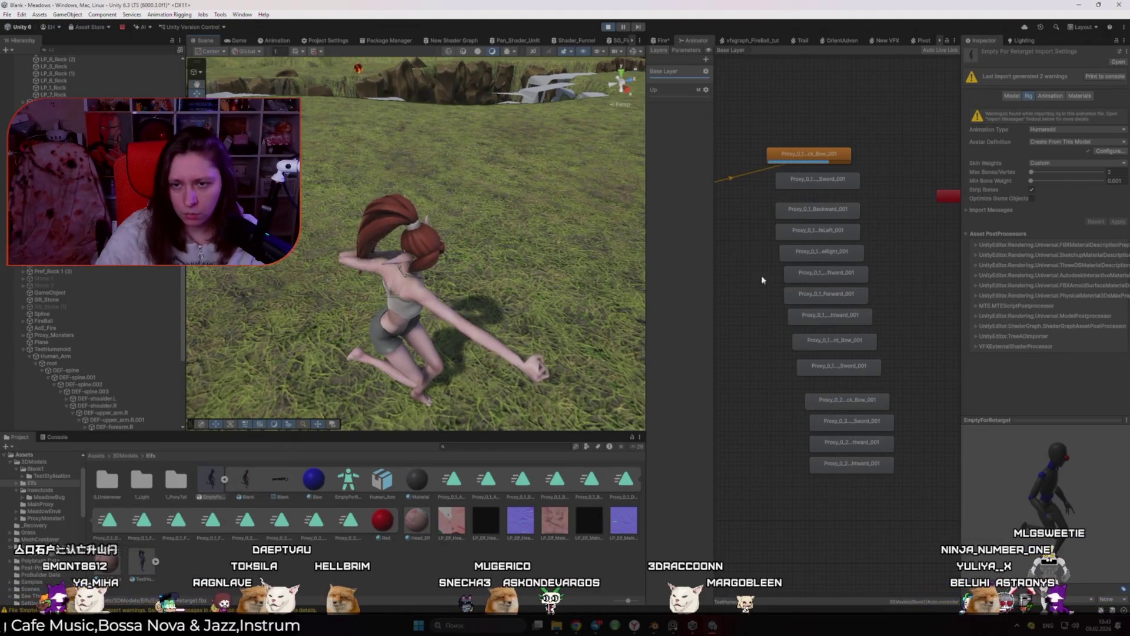
Set Sword_001, then Backward_001 as the Base Layer default state
right_click(817, 176)
left_click(863, 190)
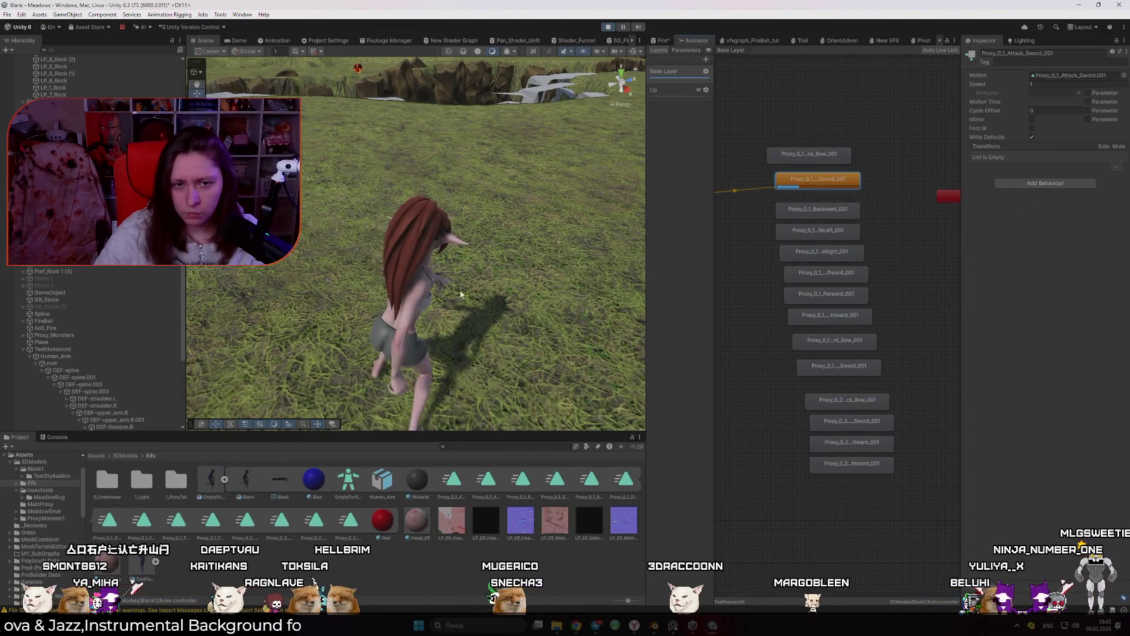
right_click(817, 209)
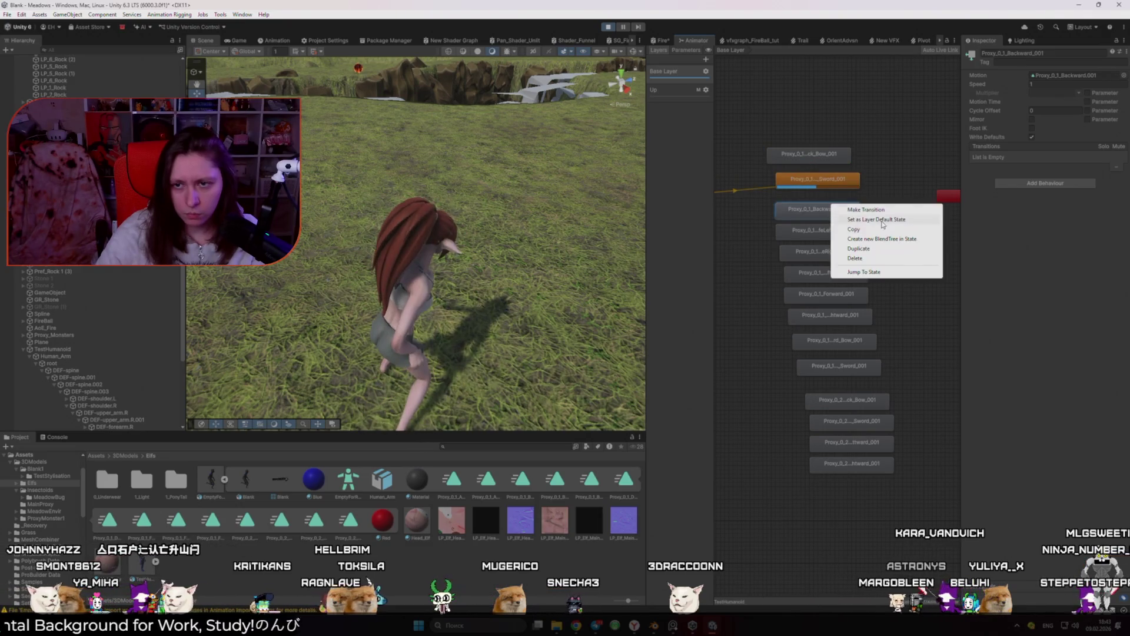
left_click(863, 222)
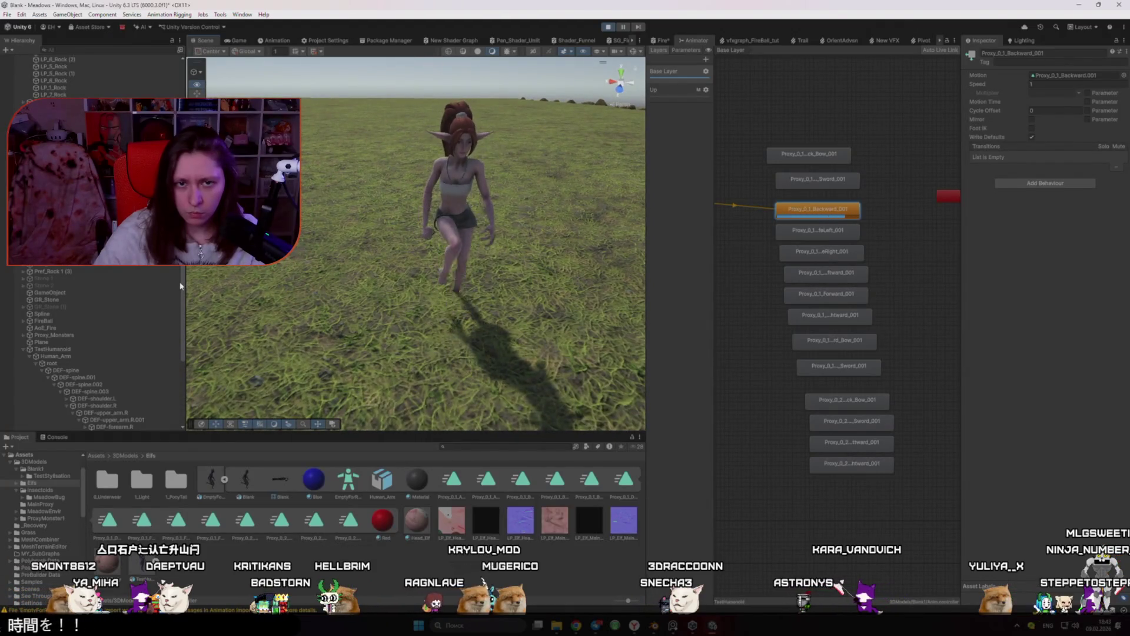
left_click_drag(200, 285, 318, 285)
Cycle the default through StrafeLeft and eRight to Attack_Bow, then select EmptyForRetarget
right_click(824, 234)
left_click(854, 253)
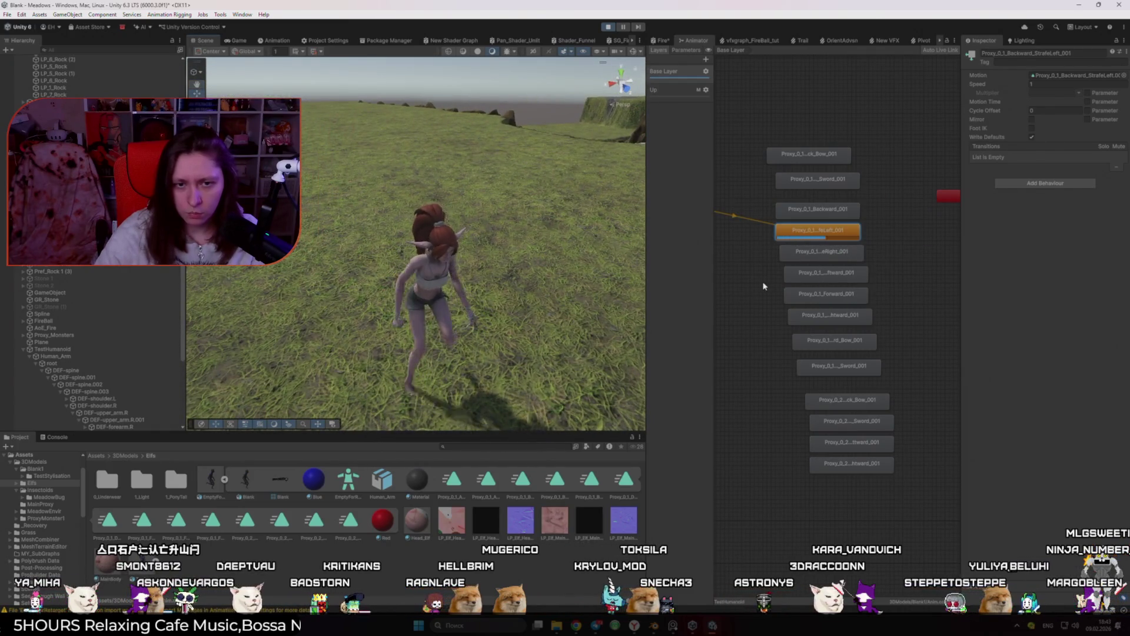
right_click(826, 252)
left_click(853, 271)
right_click(811, 167)
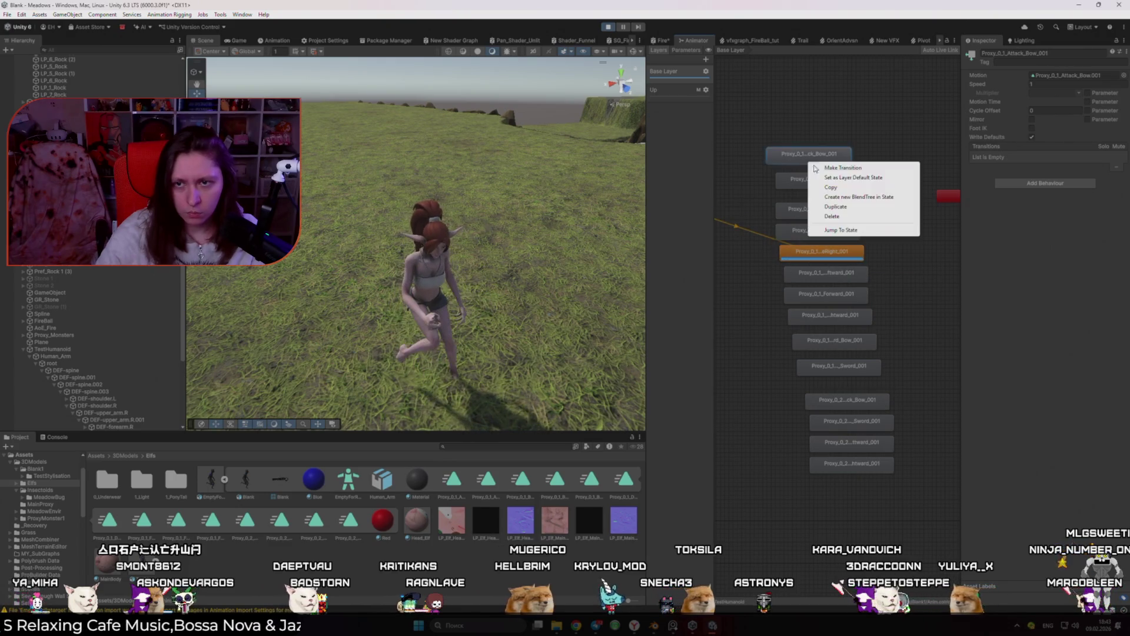
left_click(842, 177)
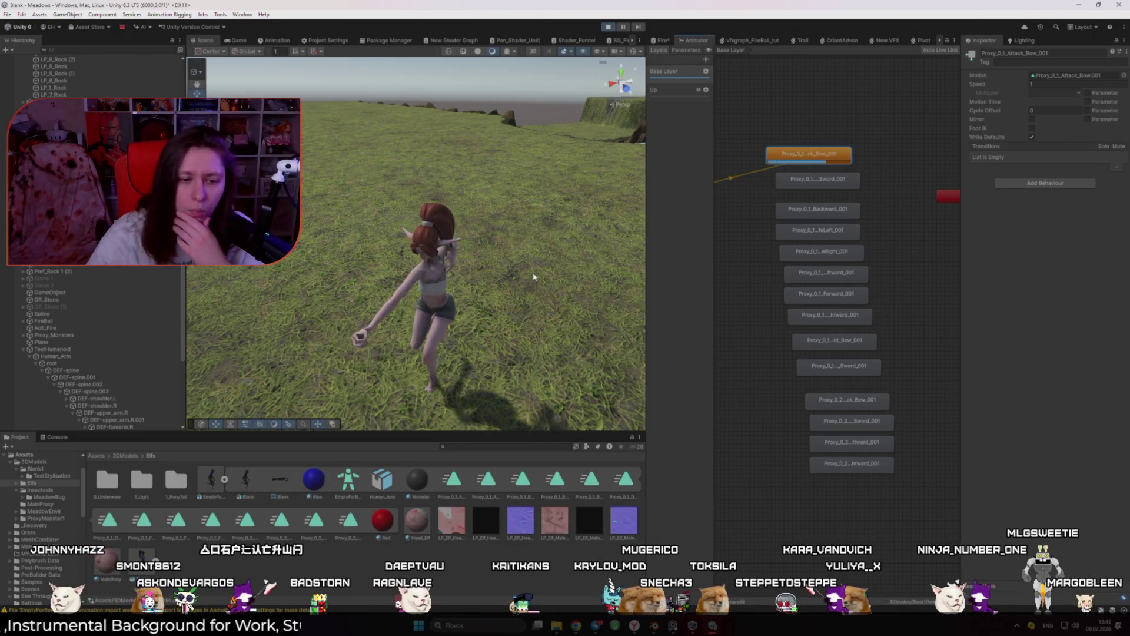
left_click(213, 489)
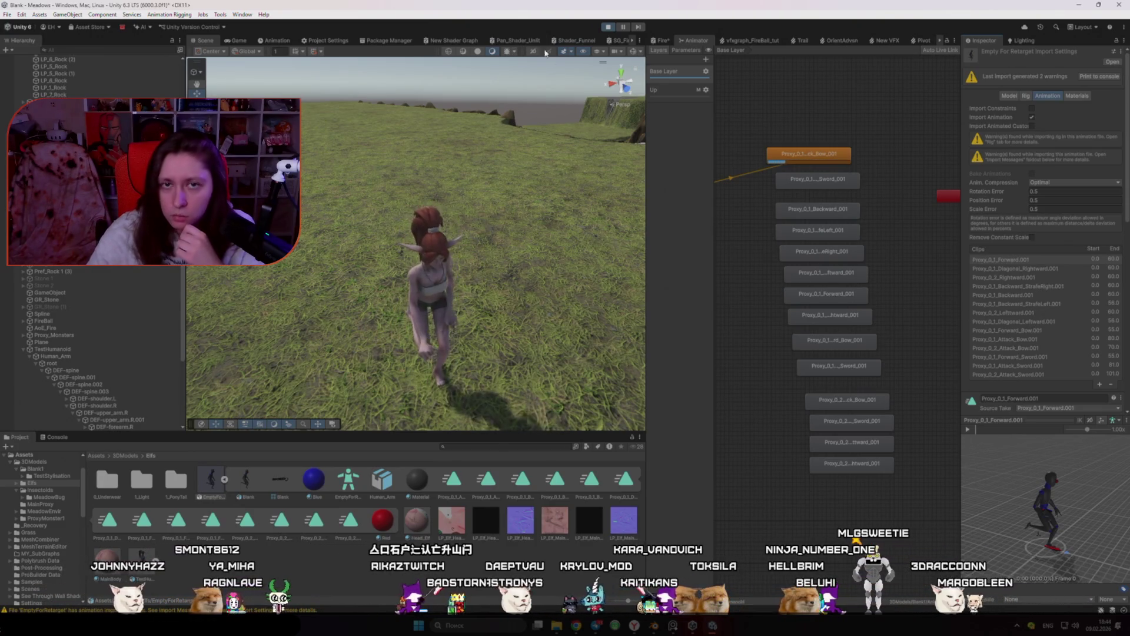
Stop play mode and preview Proxy_0_1_Attack_Bow.001 in EmptyForRetarget's import settings
key("ctrl+p")
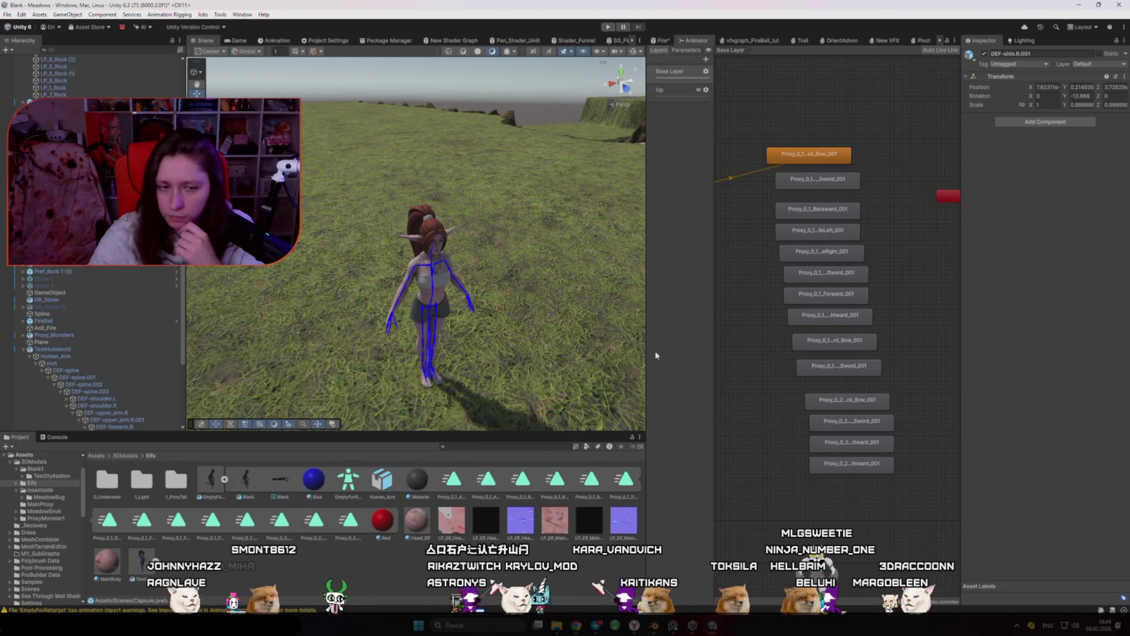
left_click(206, 478)
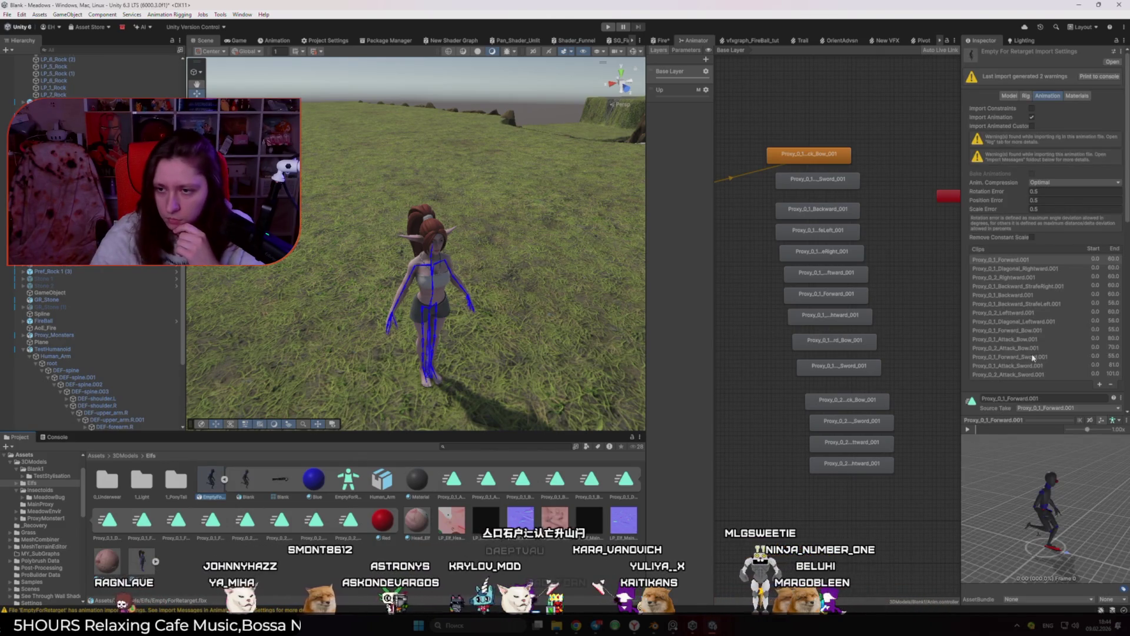
left_click(1049, 340)
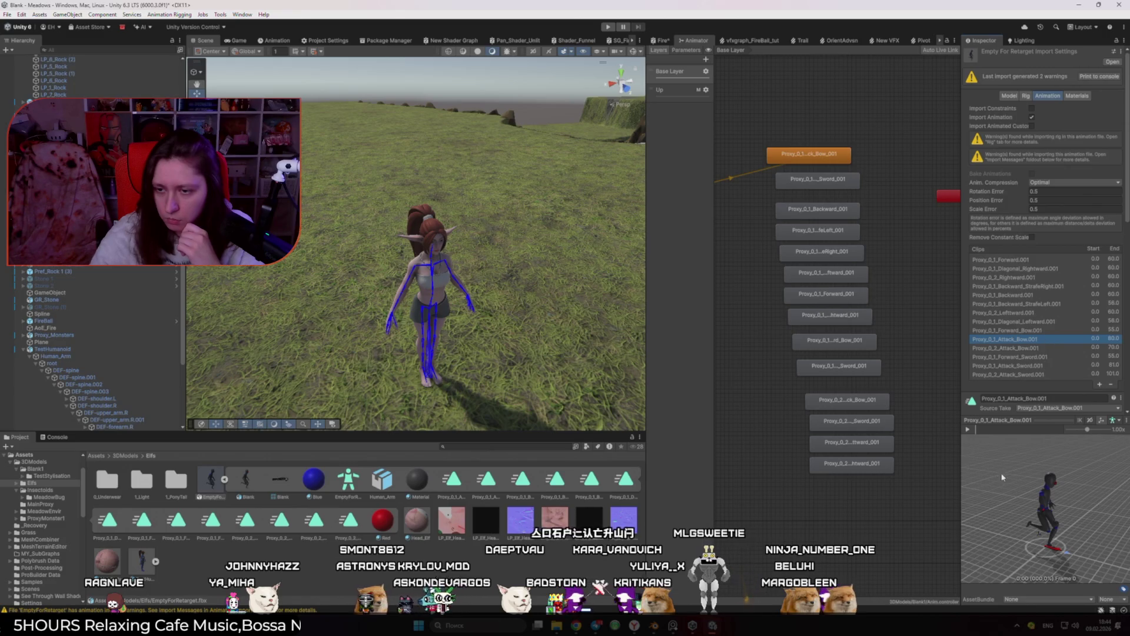
key("Down")
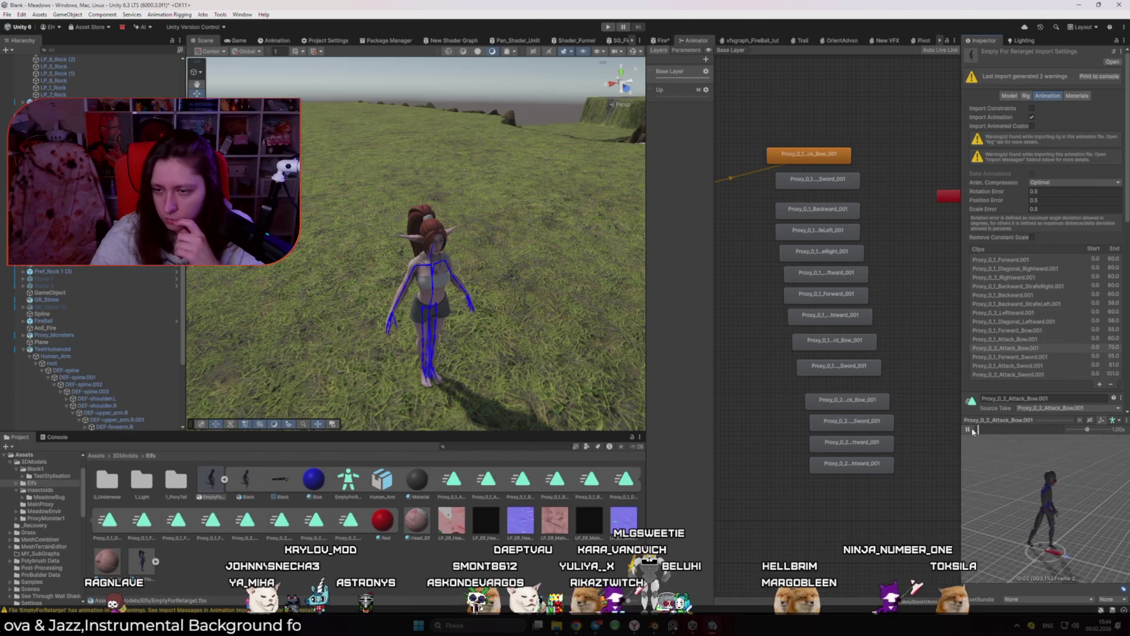
key("Up")
left_click(968, 429)
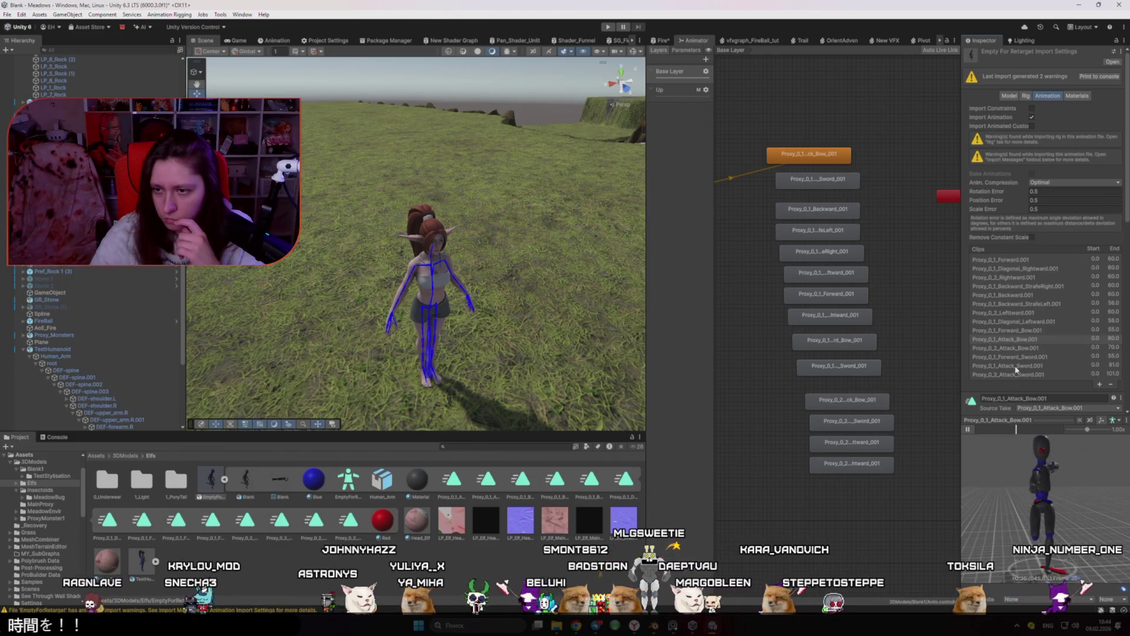
Preview Proxy_0_2_Attack_Bow.001, then reselect Proxy_0_1_Attack_Bow.001 and scroll to its settings
left_click(1014, 348)
left_click(968, 429)
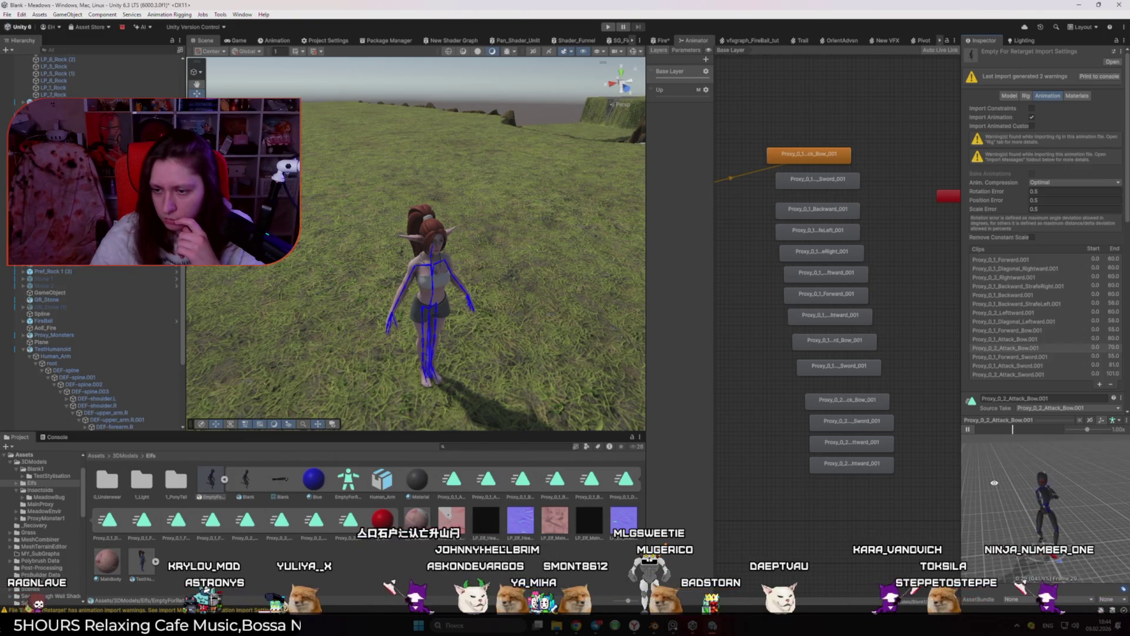
left_click(804, 156)
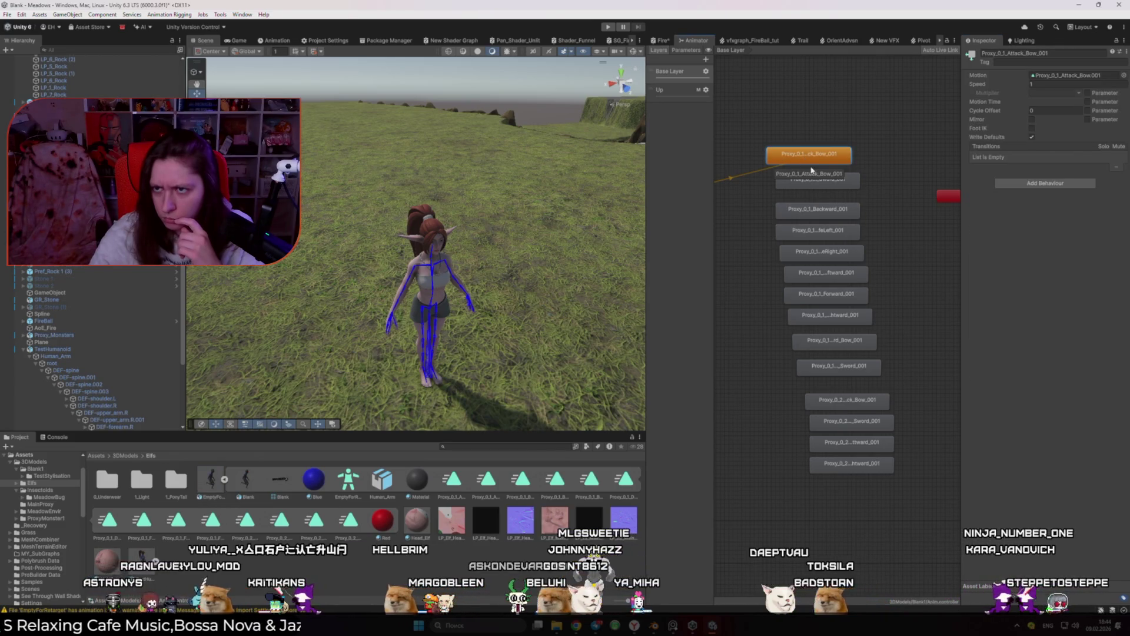
left_click(208, 482)
left_click(1044, 340)
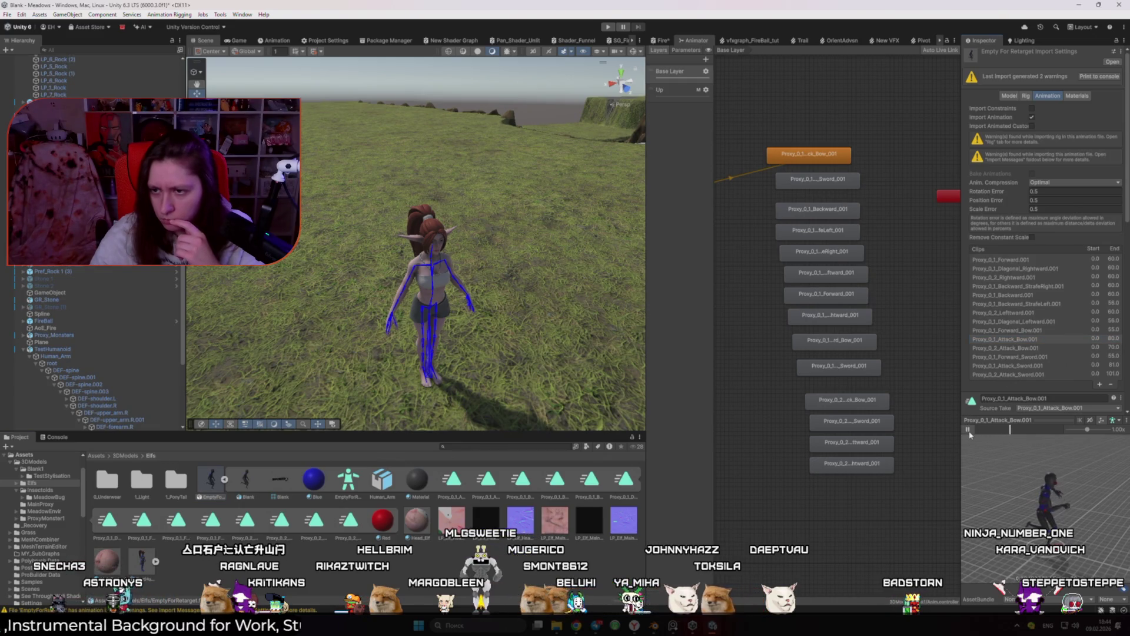
scroll(1037, 340, "down", 6)
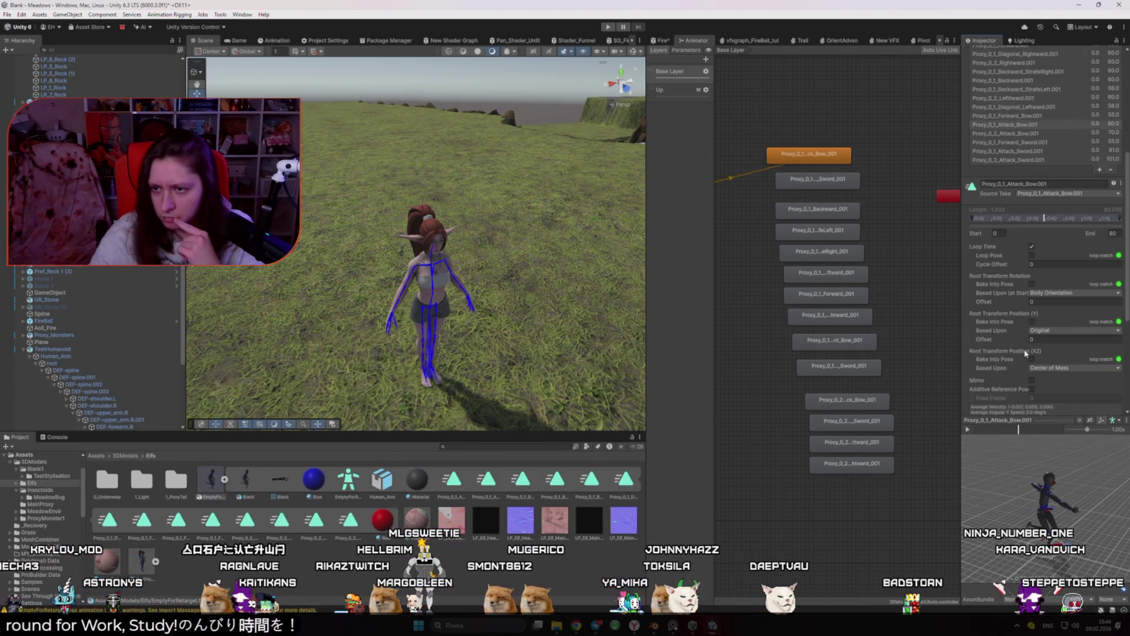
scroll(1017, 346, "down", 3)
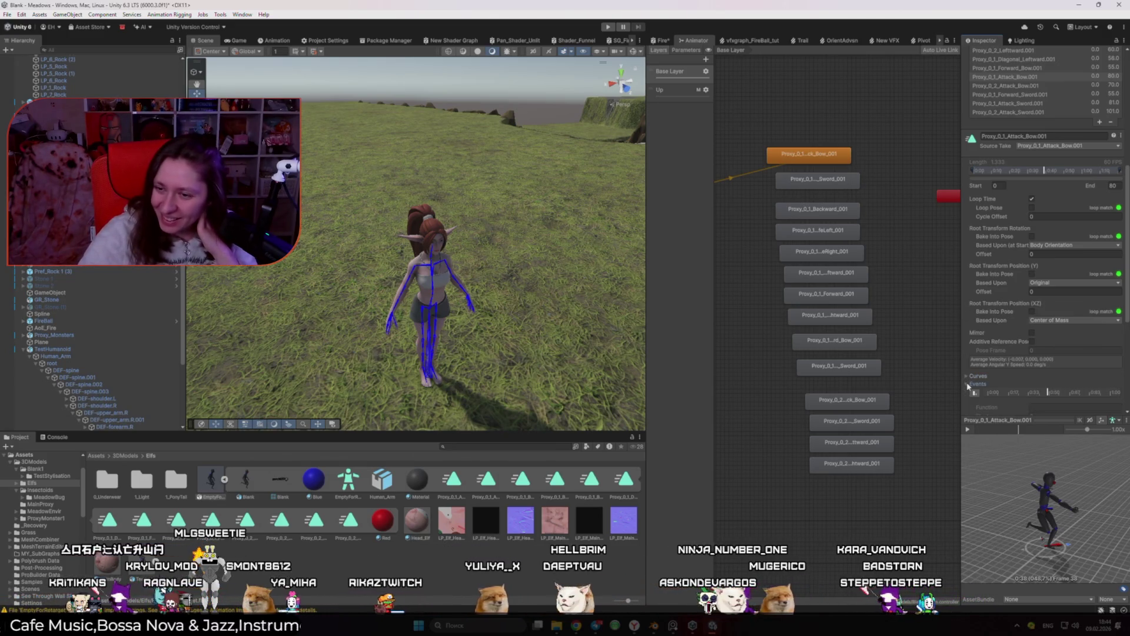
left_click(966, 383)
scroll(967, 382, "down", 1)
left_click(970, 346)
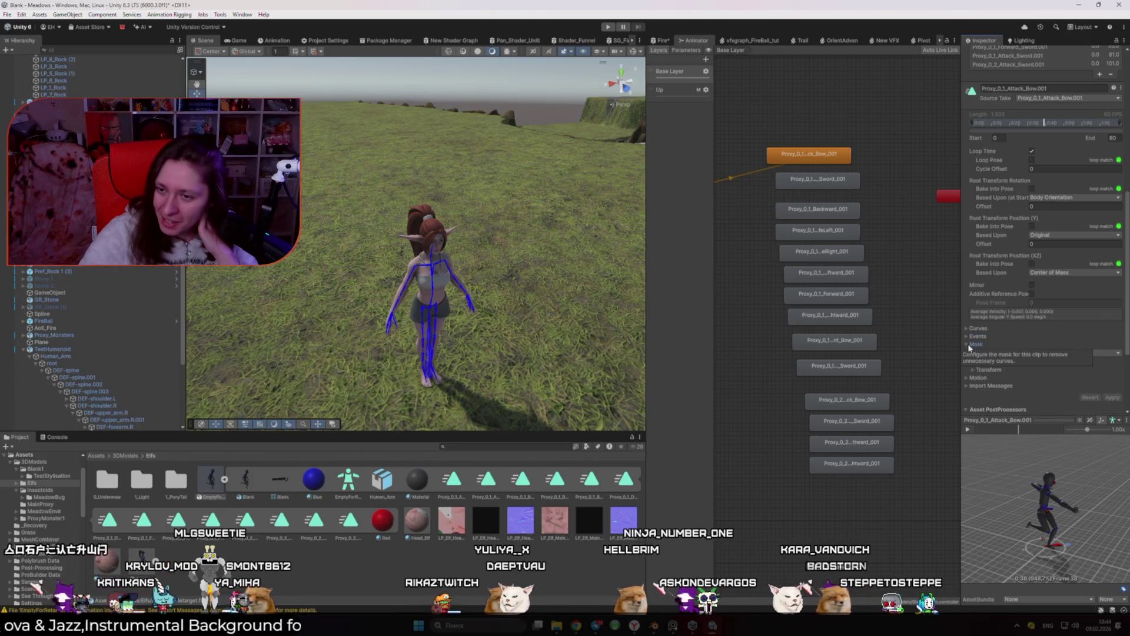
left_click(1063, 353)
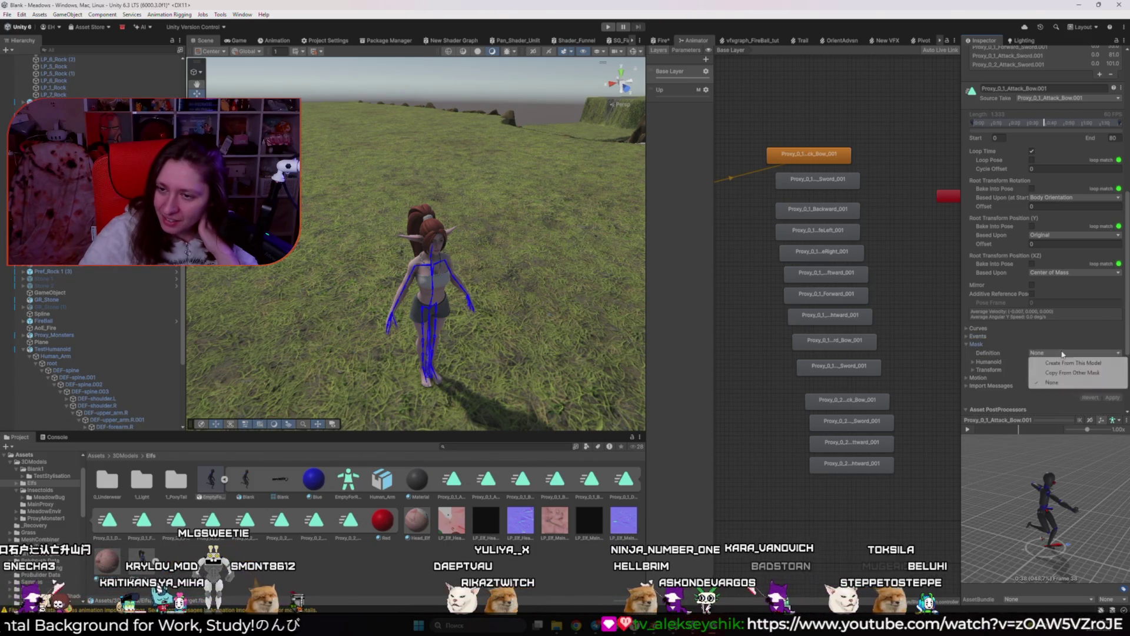
left_click(968, 361)
left_click(972, 345)
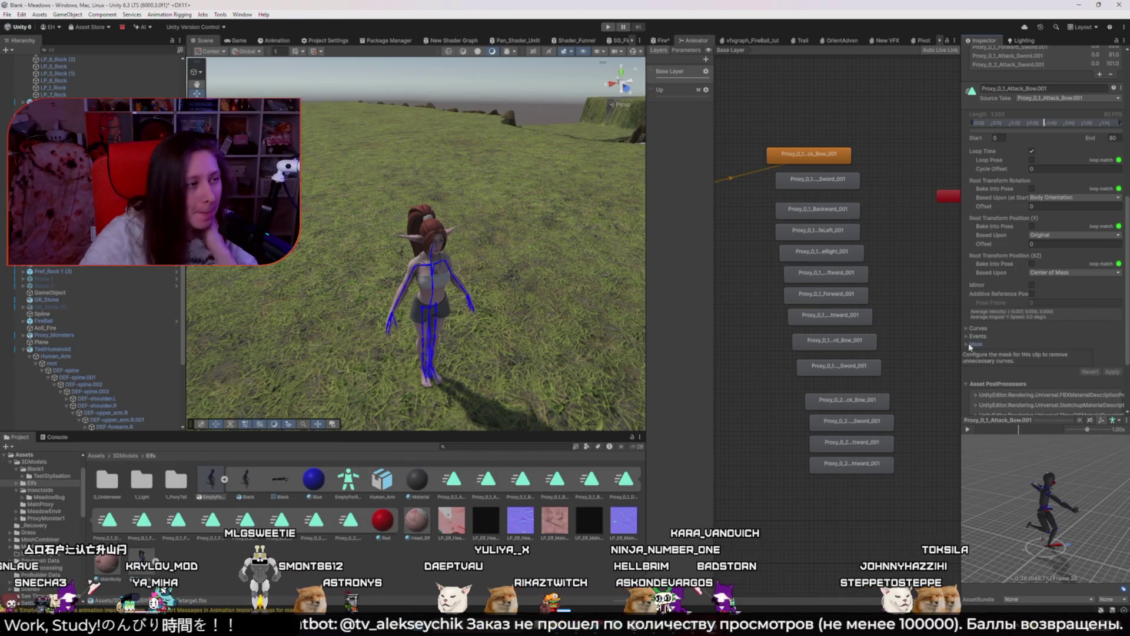
left_click(969, 346)
scroll(983, 344, "down", 2)
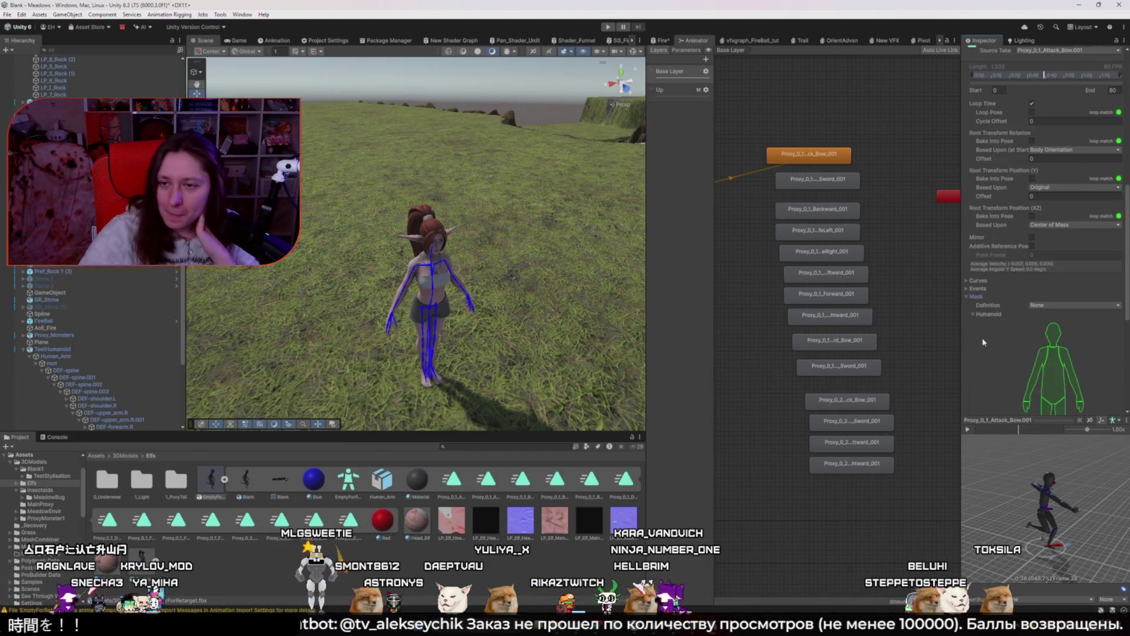
left_click(967, 298)
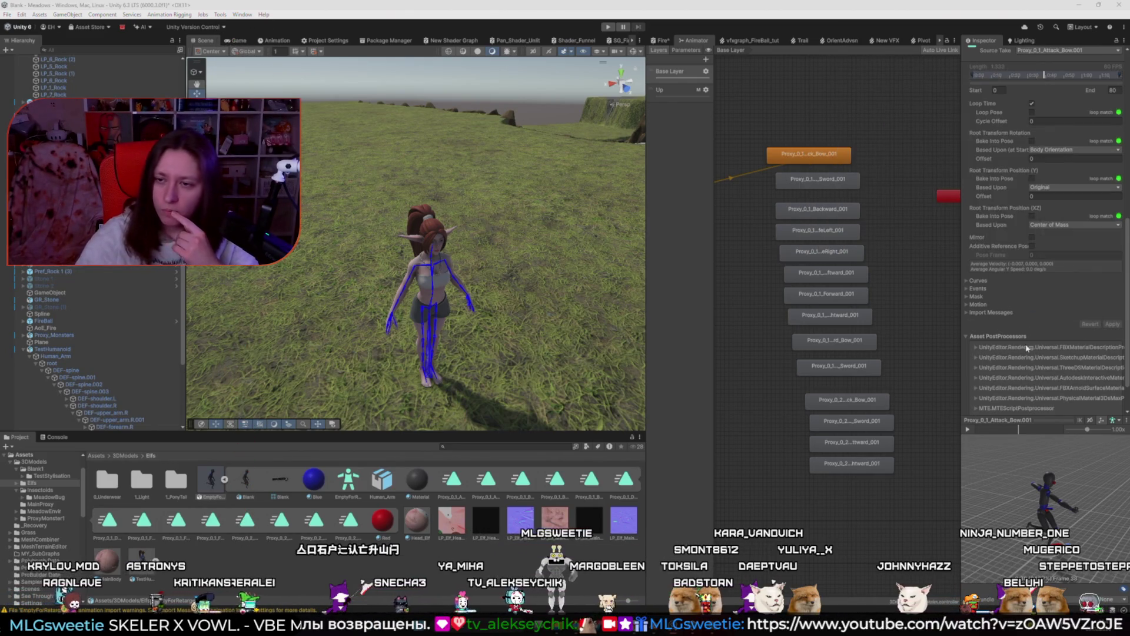
Set the clip's Root Motion Node to Human_Arm/root and apply
scroll(1025, 349, "down", 2)
left_click(980, 260)
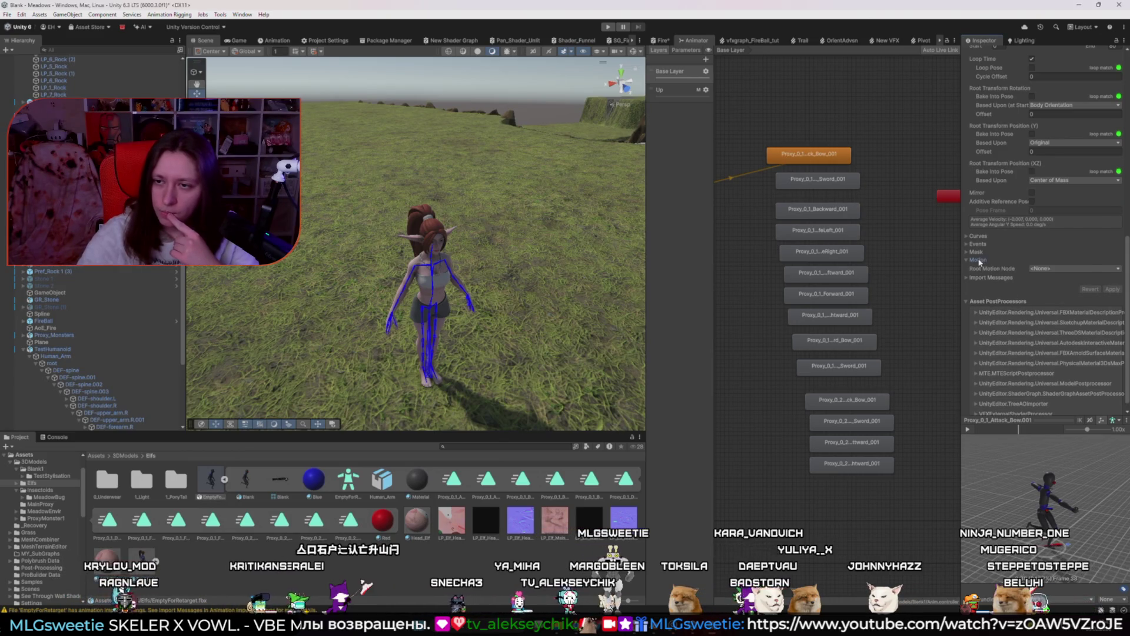
left_click(1030, 267)
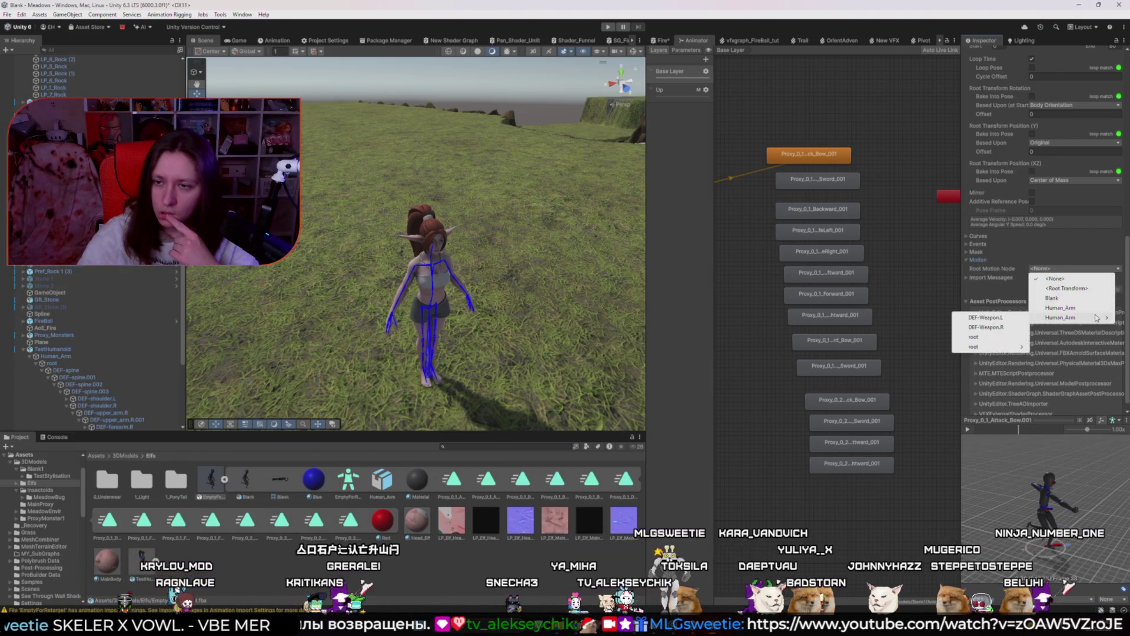
mouse_move(1060, 317)
left_click(982, 338)
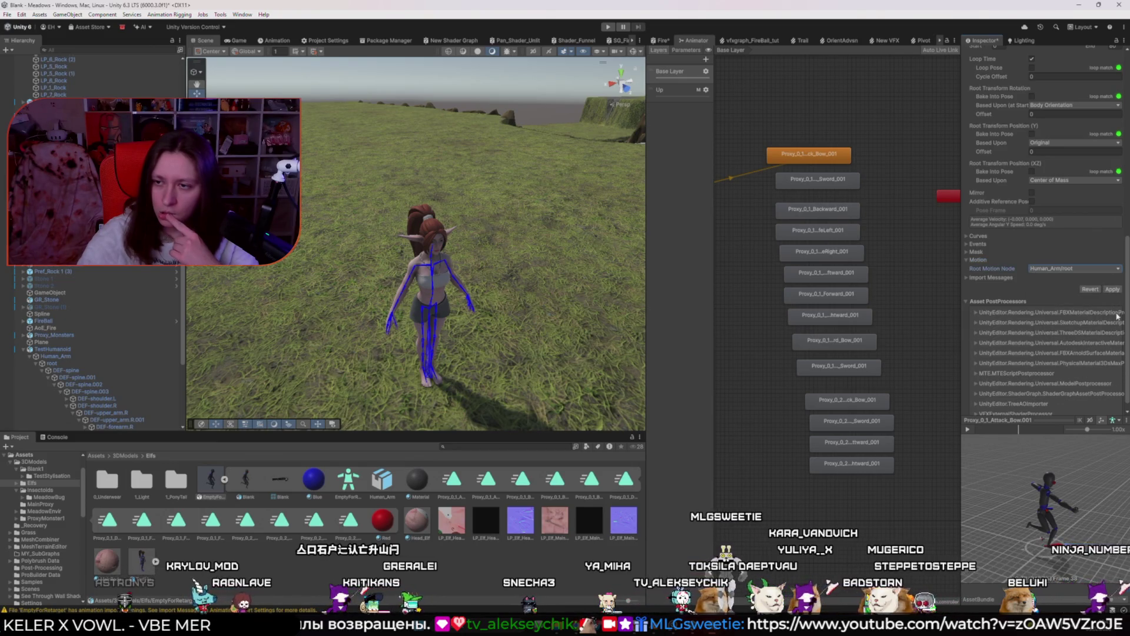
left_click(1113, 289)
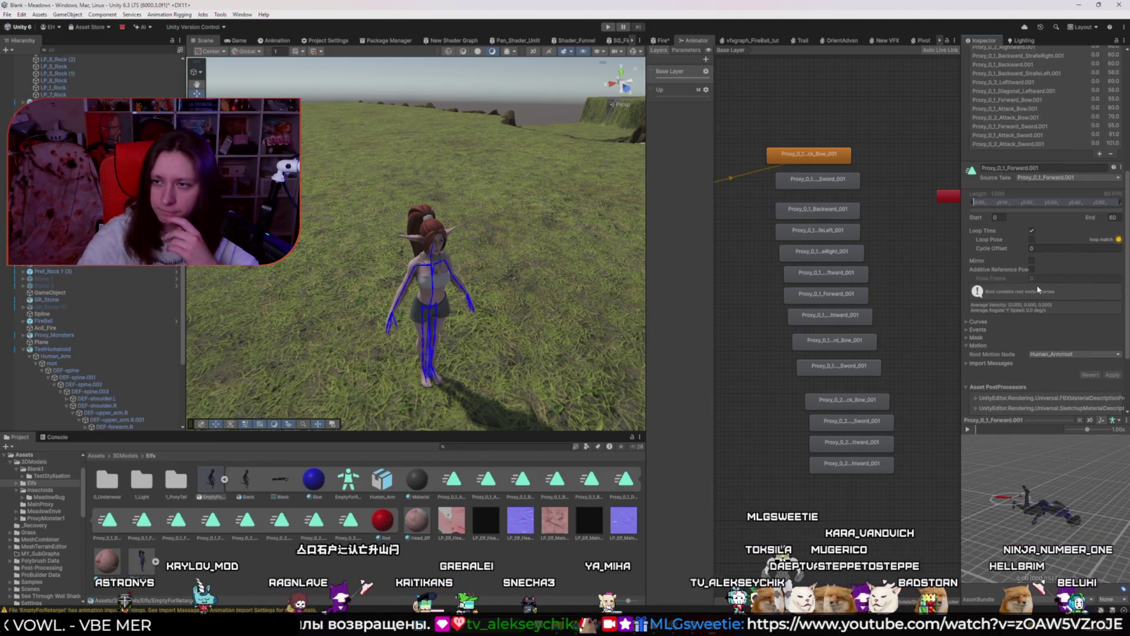
Change Root Motion Node to <None>, apply, and reselect Proxy_0_1_Attack_Bow.001
scroll(1037, 284, "up", 5)
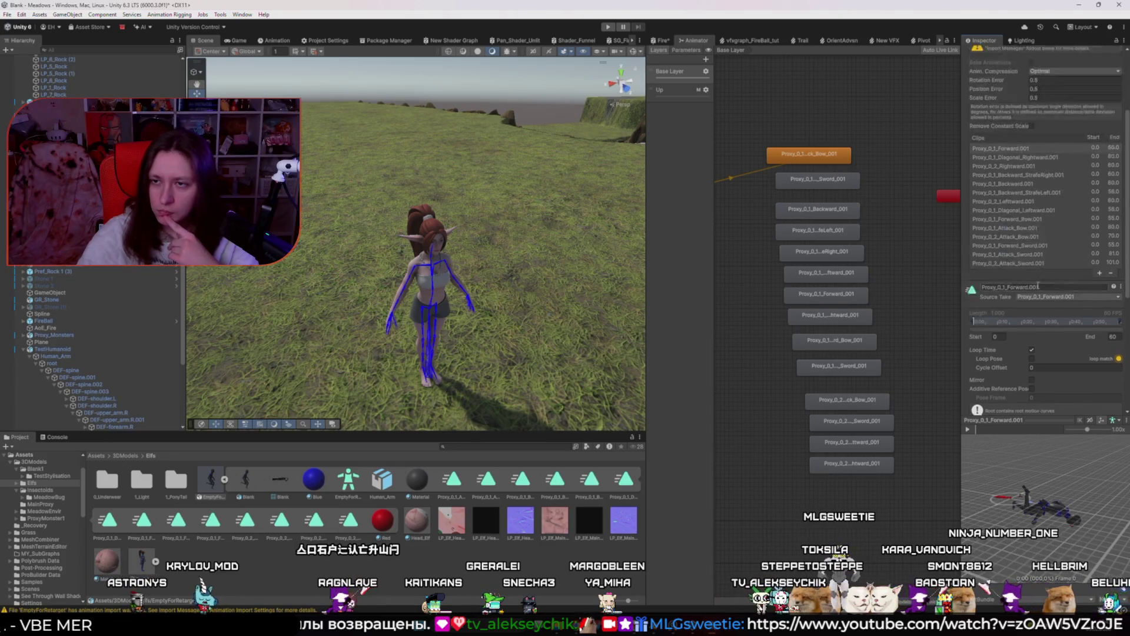
left_click(1036, 252)
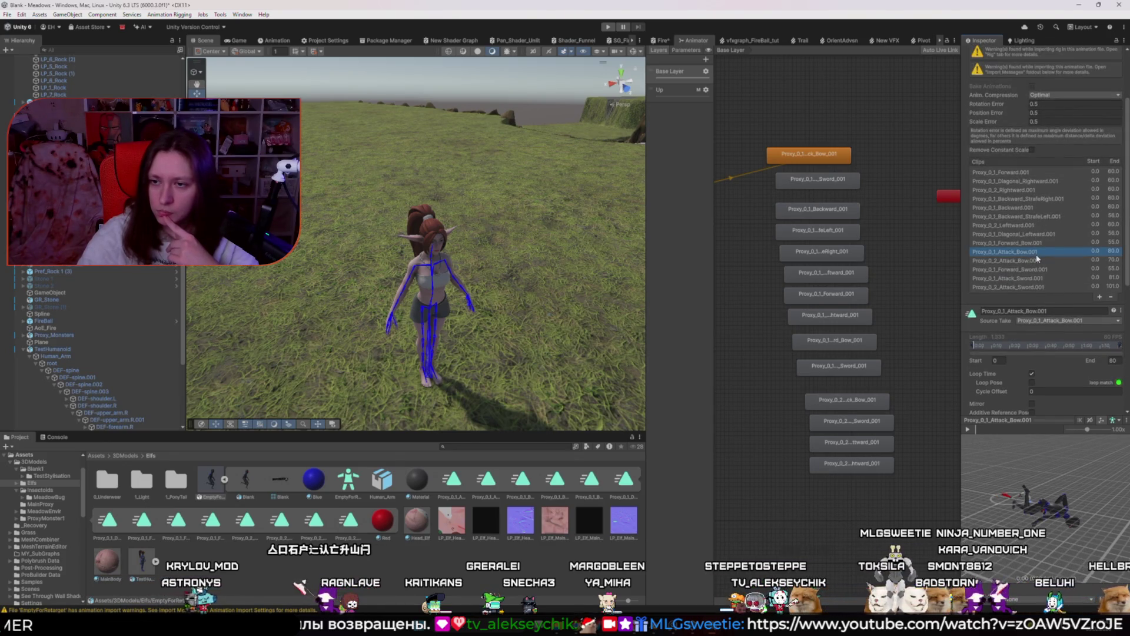
scroll(1037, 258, "down", 5)
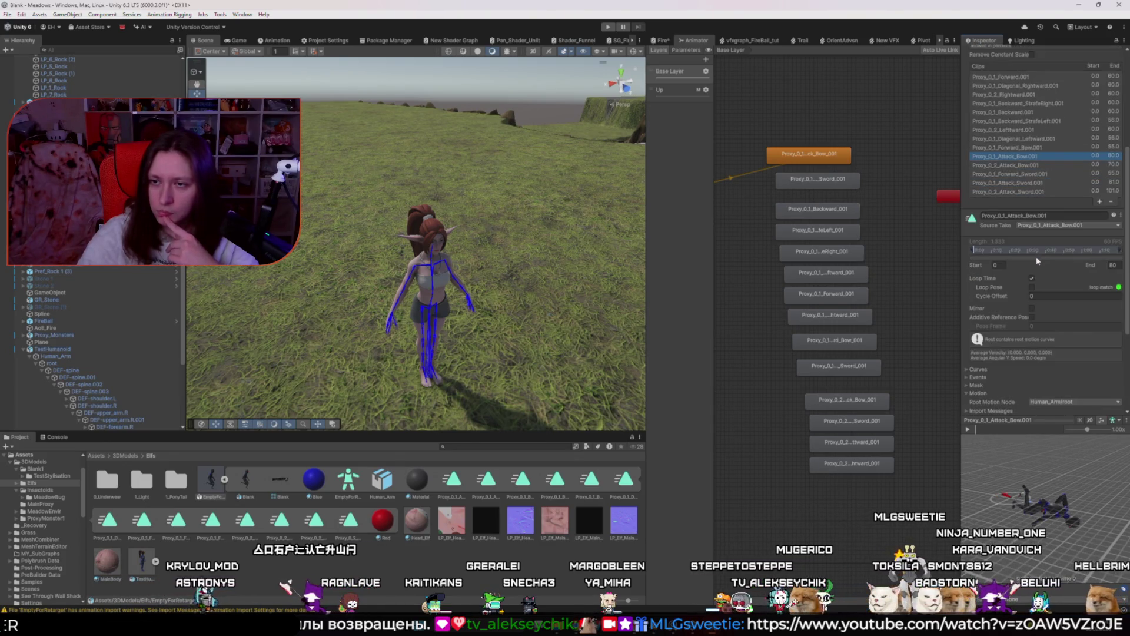
left_click(969, 429)
scroll(998, 386, "down", 3)
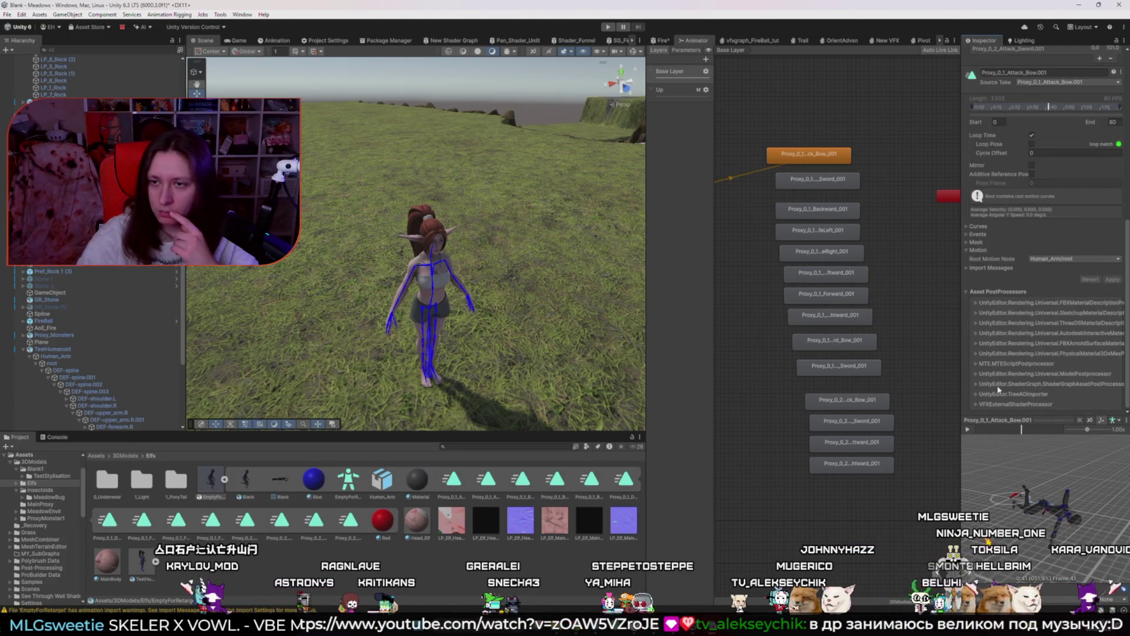
left_click(1060, 259)
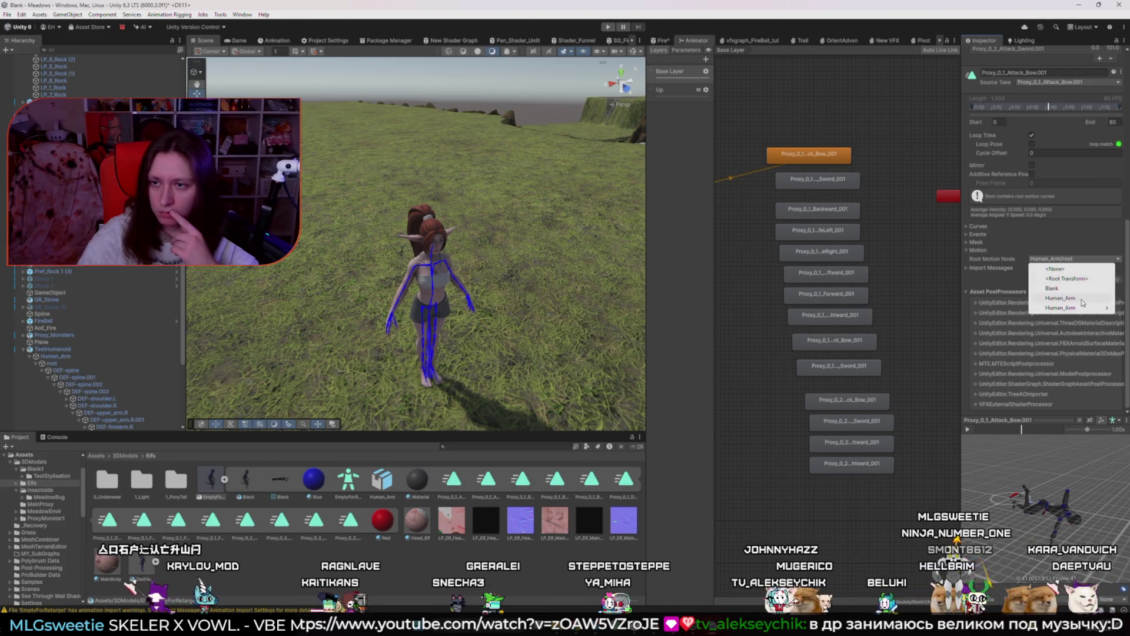
left_click(1055, 268)
left_click(1112, 280)
scroll(1044, 200, "up", 5)
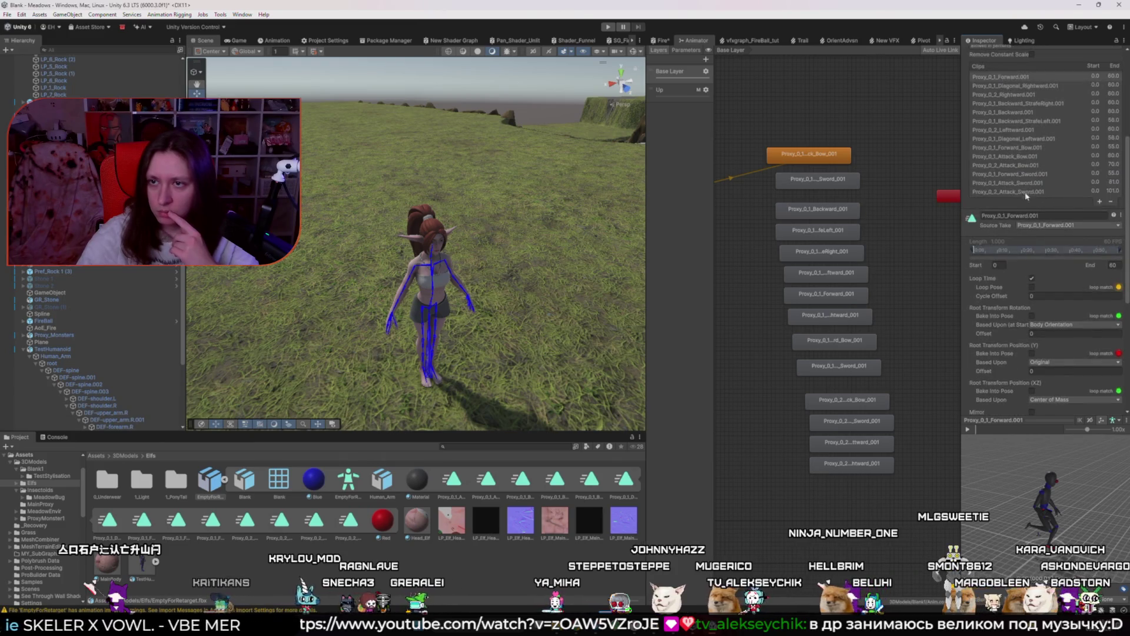
left_click(1043, 157)
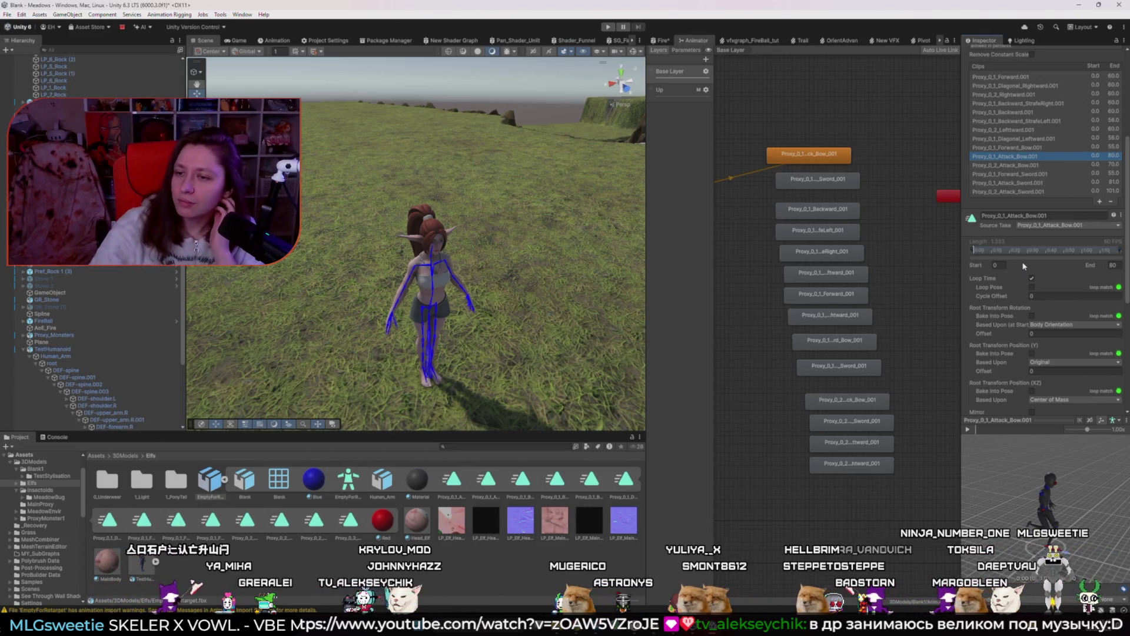
Reopen EmptyForRetarget's import settings and reselect Proxy_0_1_Attack_Bow.001
left_click(1054, 324)
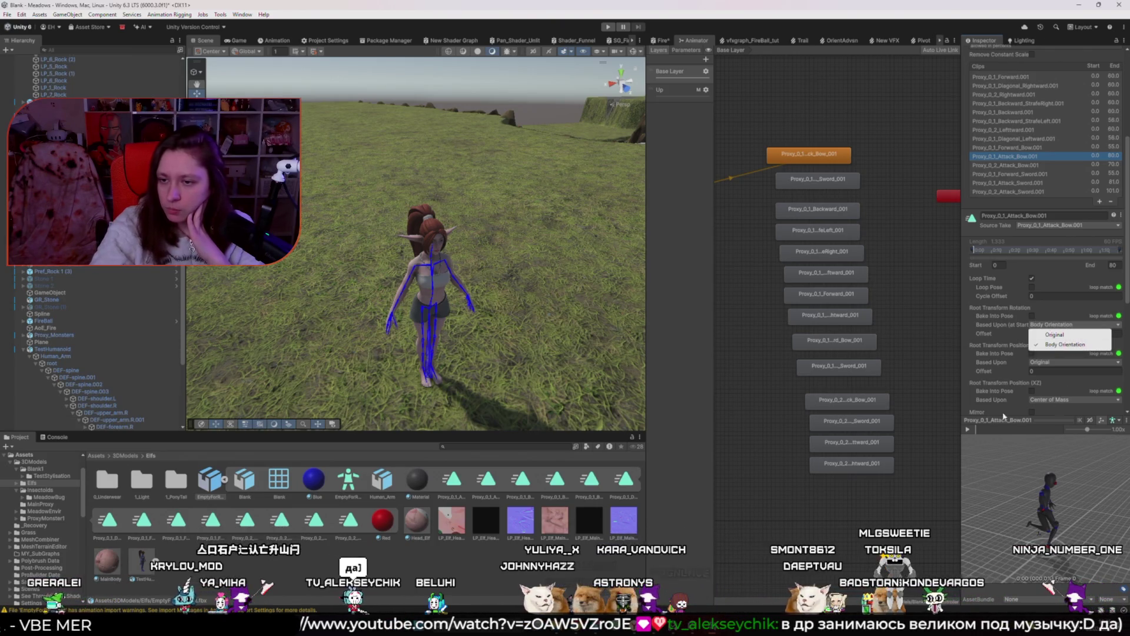
left_click(968, 433)
left_click(212, 478)
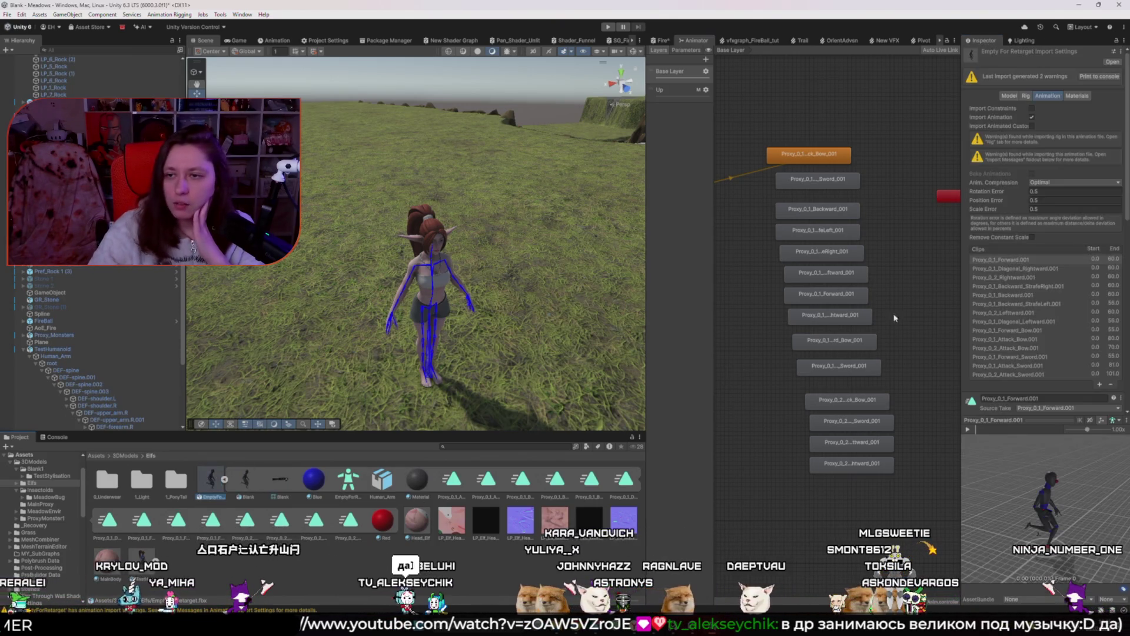
left_click(1031, 292)
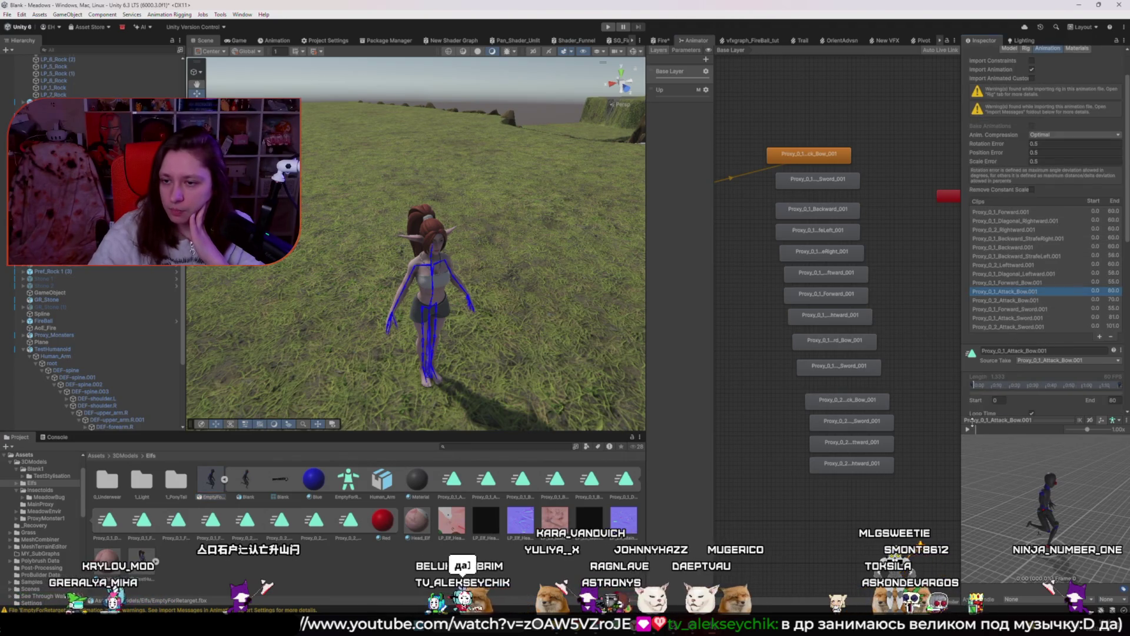
scroll(1014, 365, "down", 5)
Bake root rotation into pose, keeping it based on Body Orientation
left_click(1031, 332)
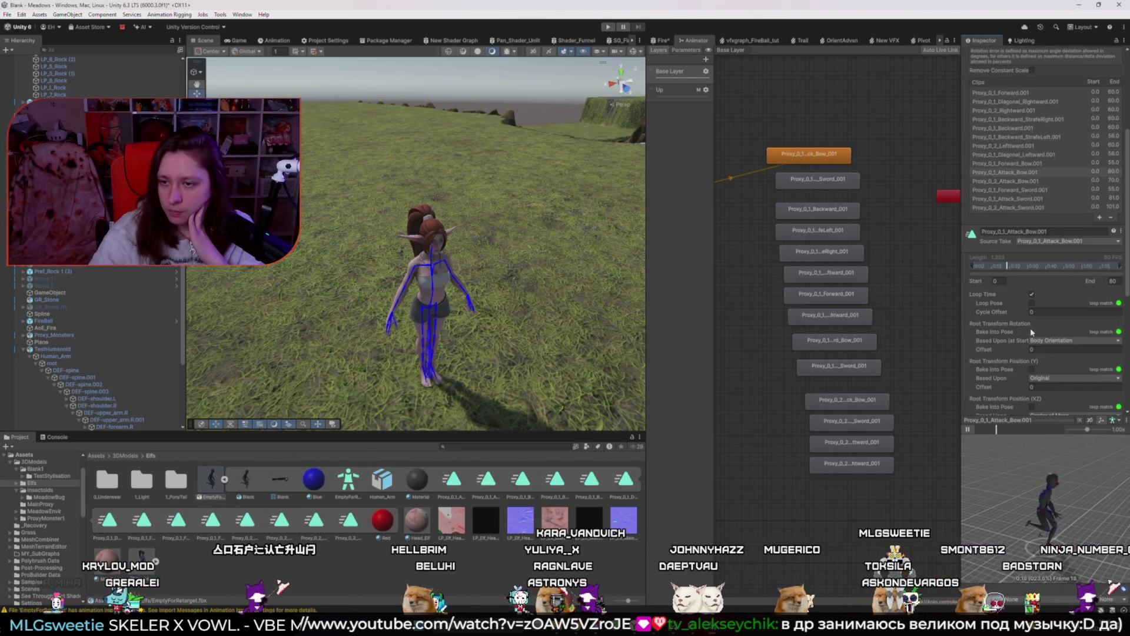
left_click_drag(1074, 515, 1021, 508)
left_click(1049, 341)
left_click(1048, 342)
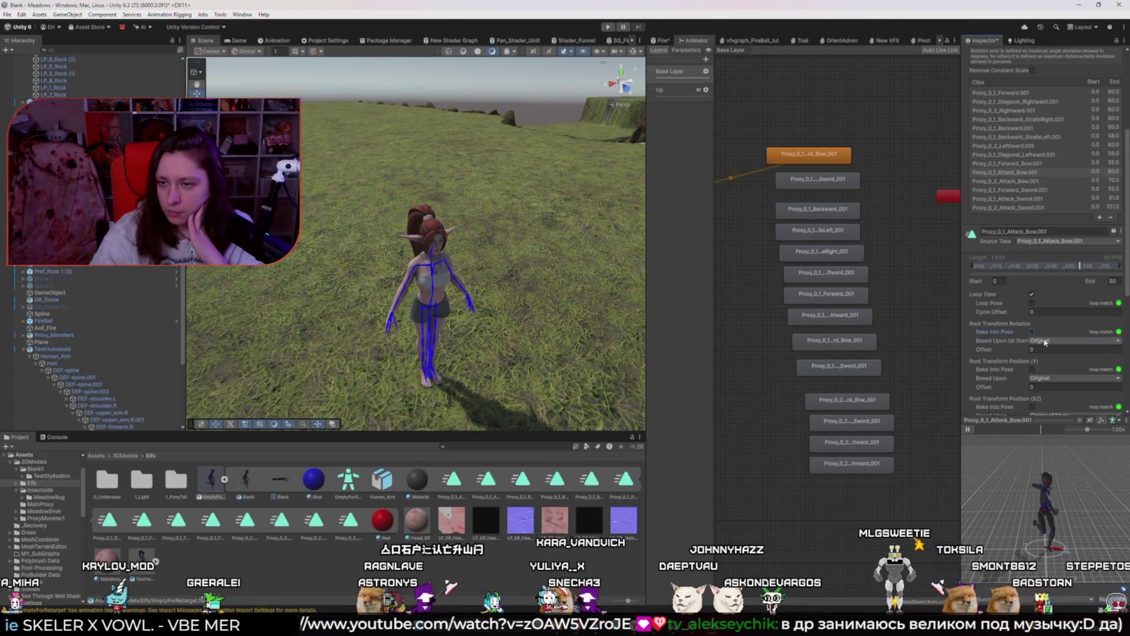
left_click(1045, 342)
left_click(1062, 360)
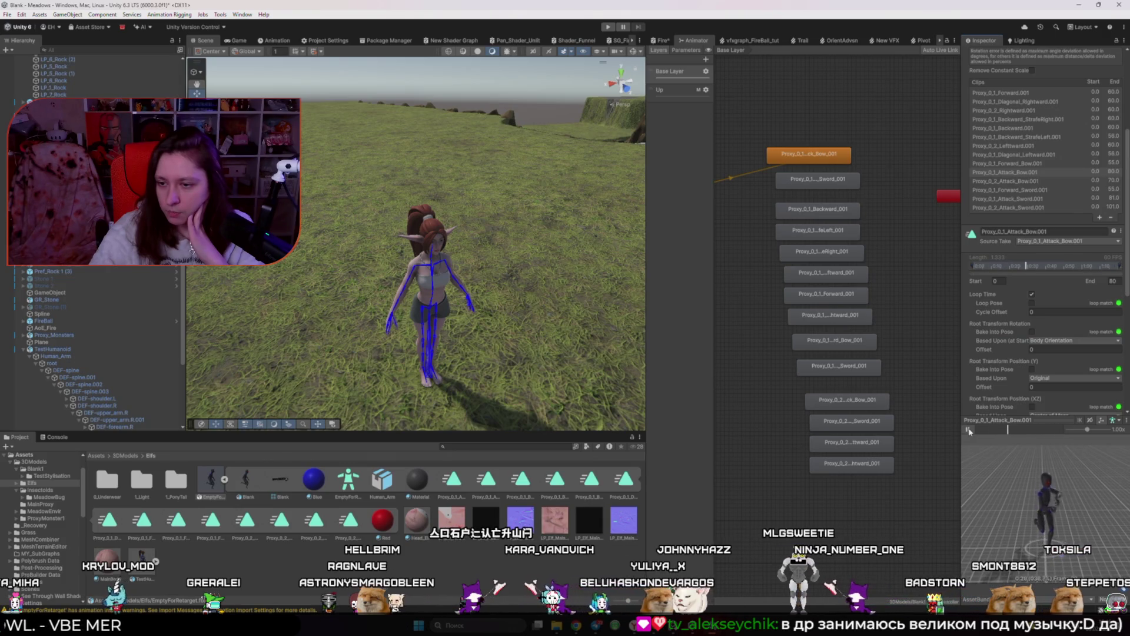
Base the clip's vertical root position on Feet
scroll(1016, 371, "down", 2)
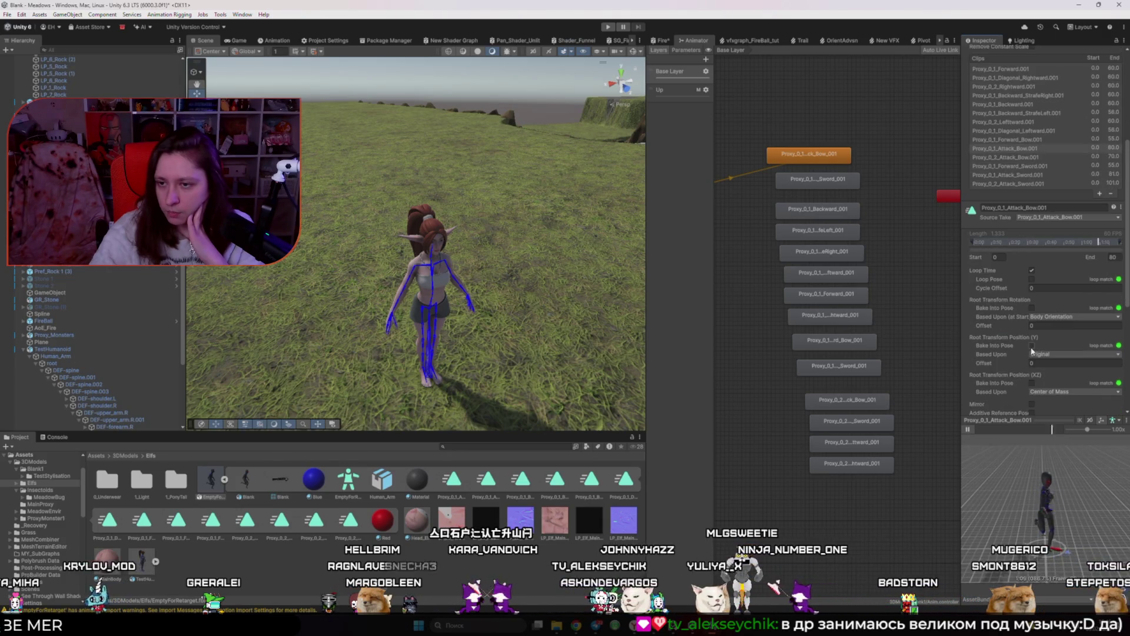
left_click(1037, 354)
left_click(1057, 374)
left_click(1056, 355)
left_click(1055, 384)
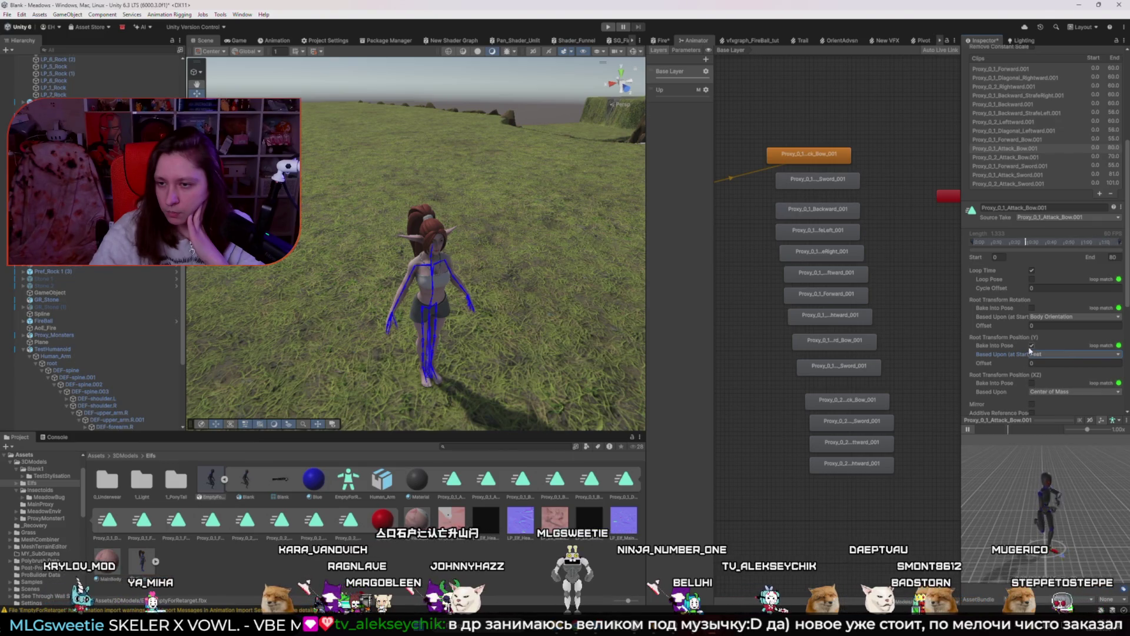
Bake horizontal root position into pose, based on Center of Mass
scroll(1036, 357, "down", 2)
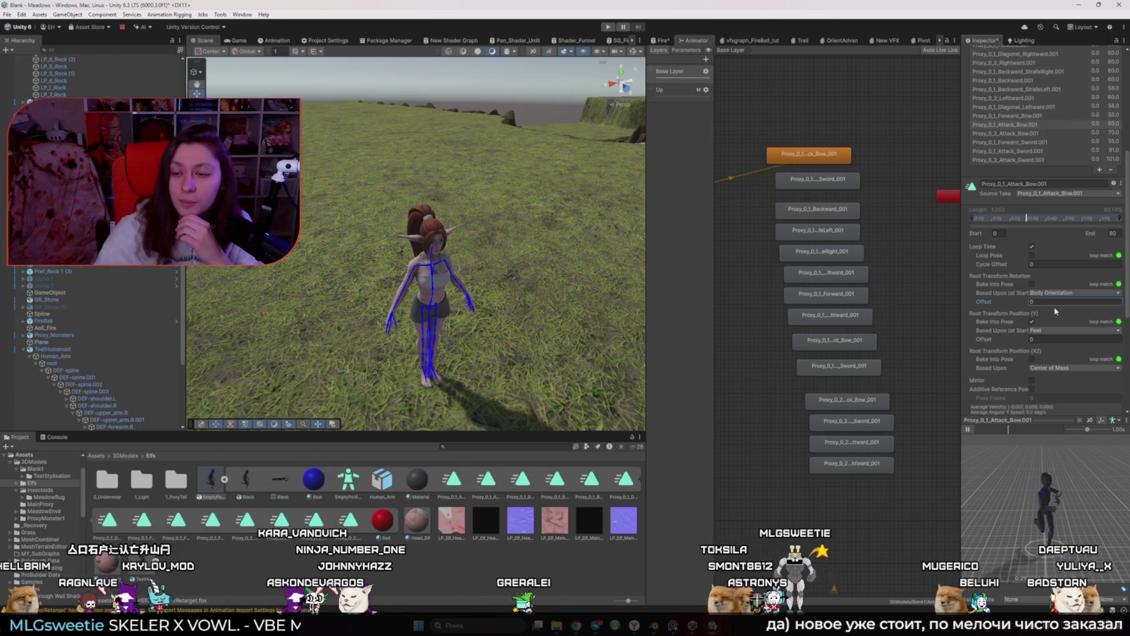
left_click(1031, 359)
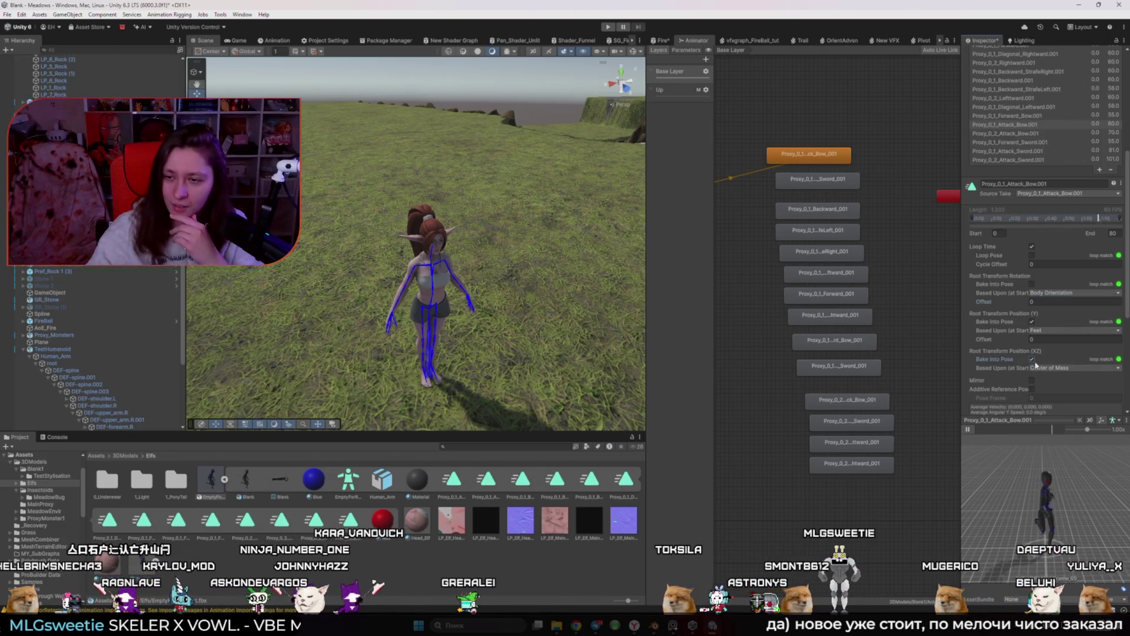
left_click(1059, 367)
left_click(1067, 378)
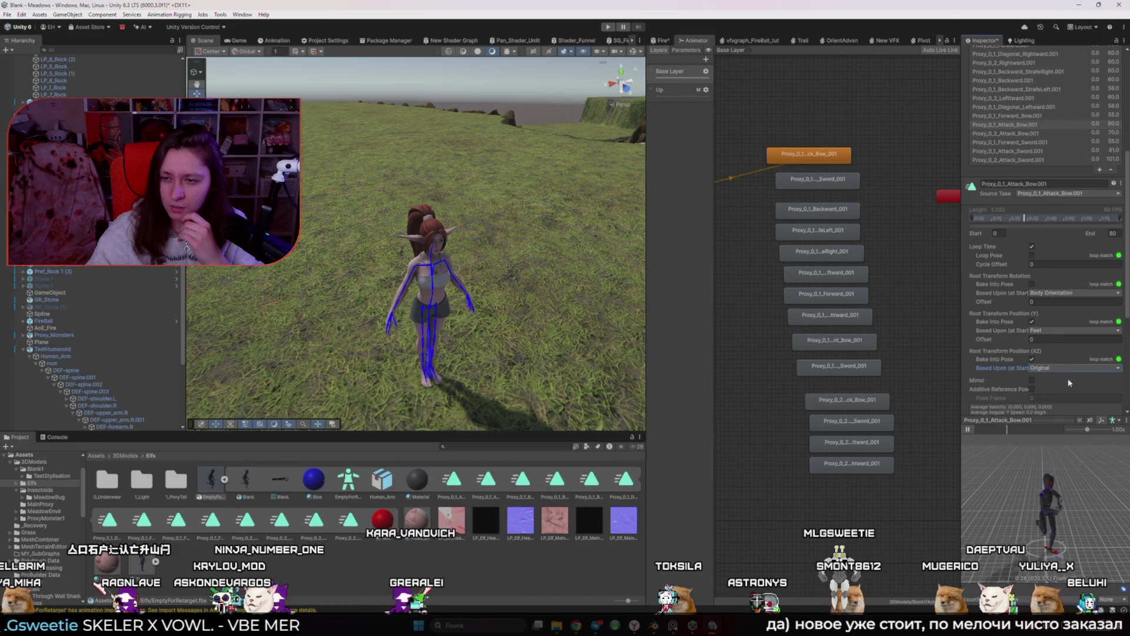
left_click(1053, 368)
left_click(1064, 388)
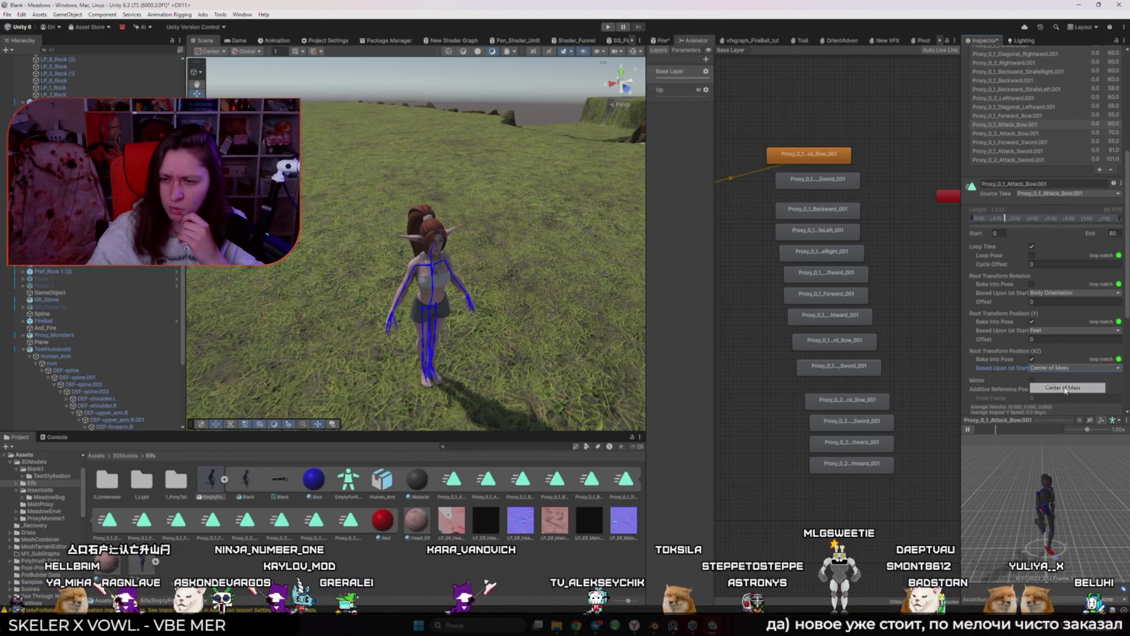
left_click(1031, 381)
Replay the clip preview to check the baked root motion
left_click(977, 430)
left_click(967, 429)
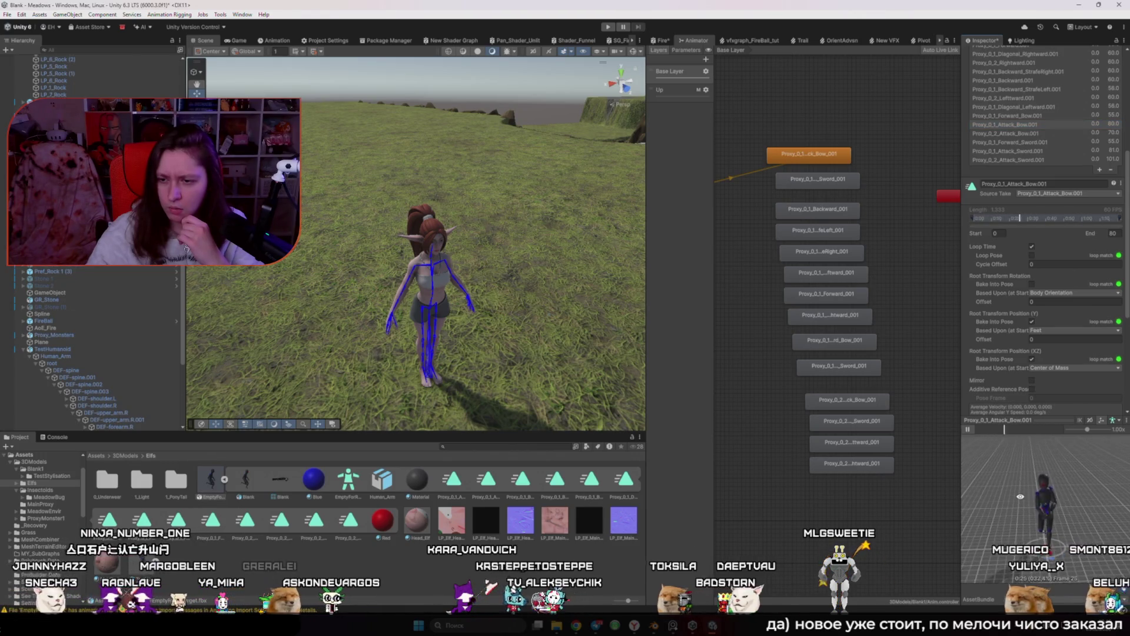
left_click(967, 430)
scroll(1033, 367, "down", 2)
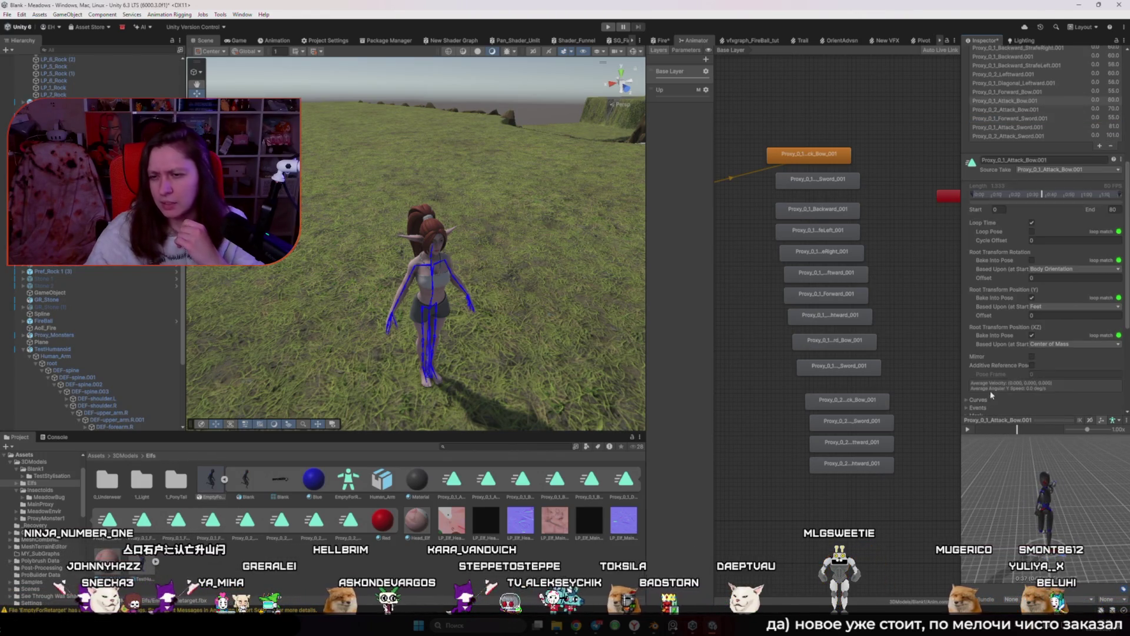
scroll(1027, 370, "down", 2)
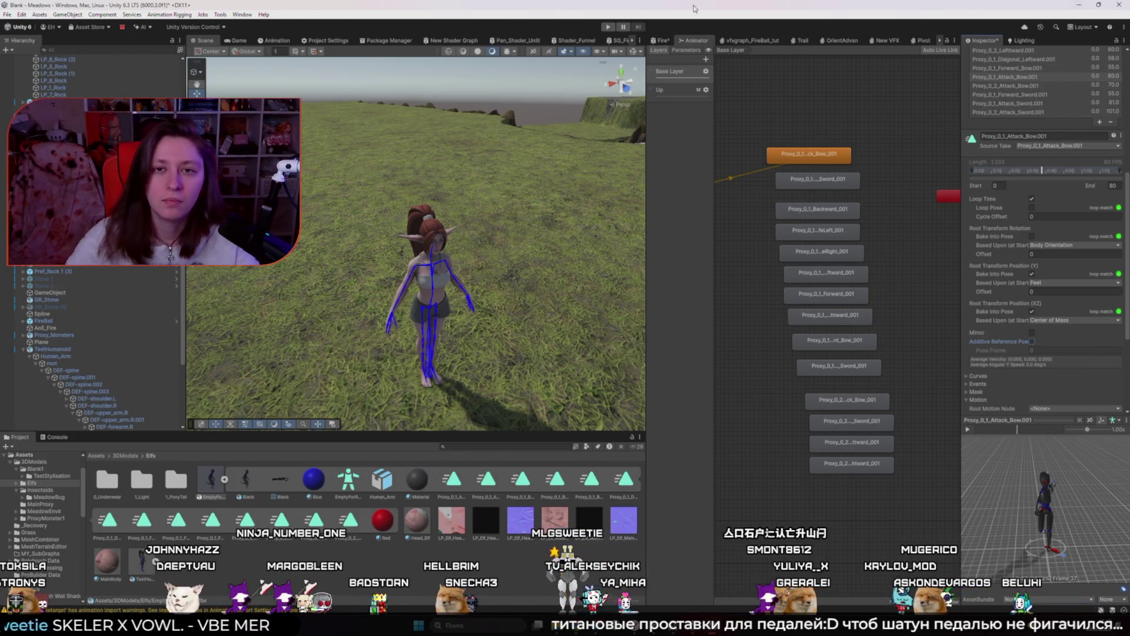
scroll(1068, 320, "down", 5)
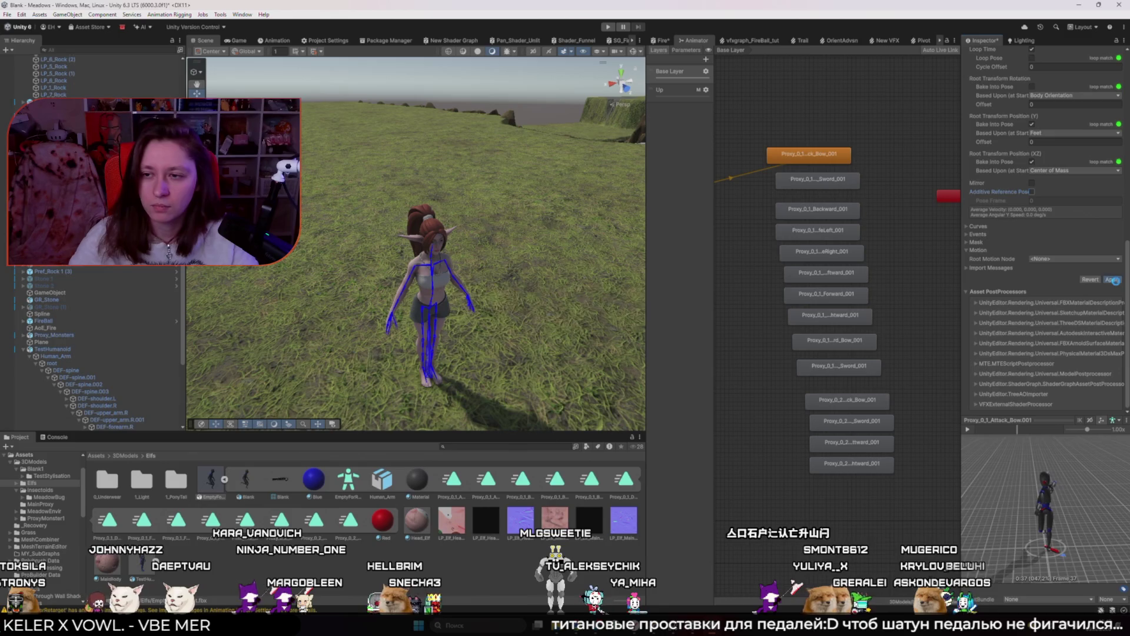
Apply the clip import changes, test the elf in play mode, then switch to Chrome
left_click(1113, 280)
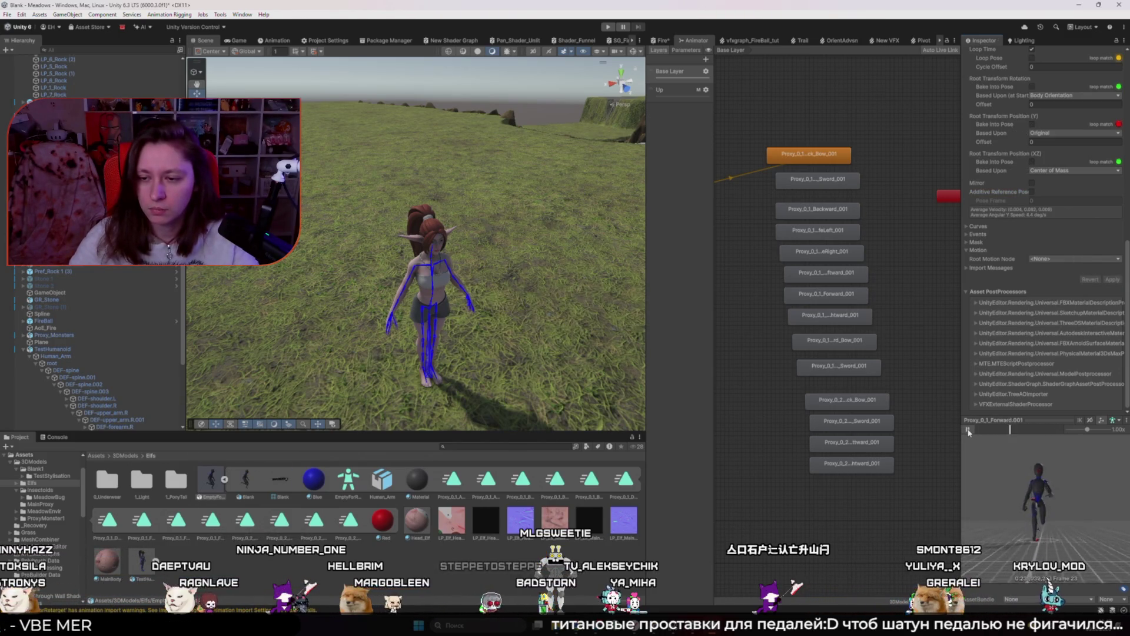
left_click(607, 27)
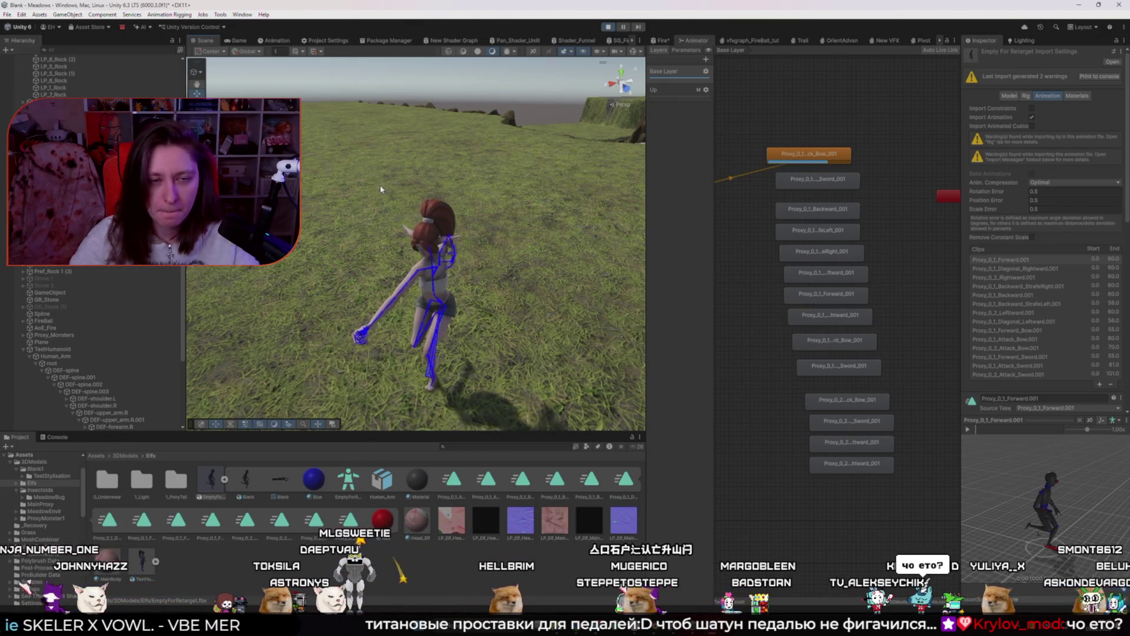
key("ctrl+p")
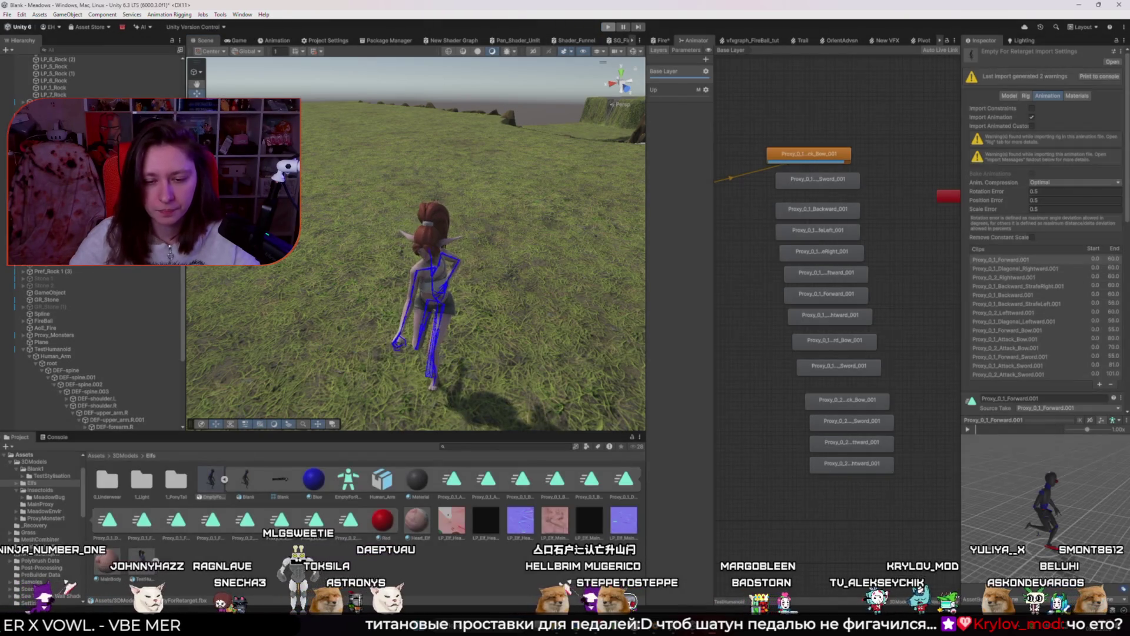
key("alt+Tab")
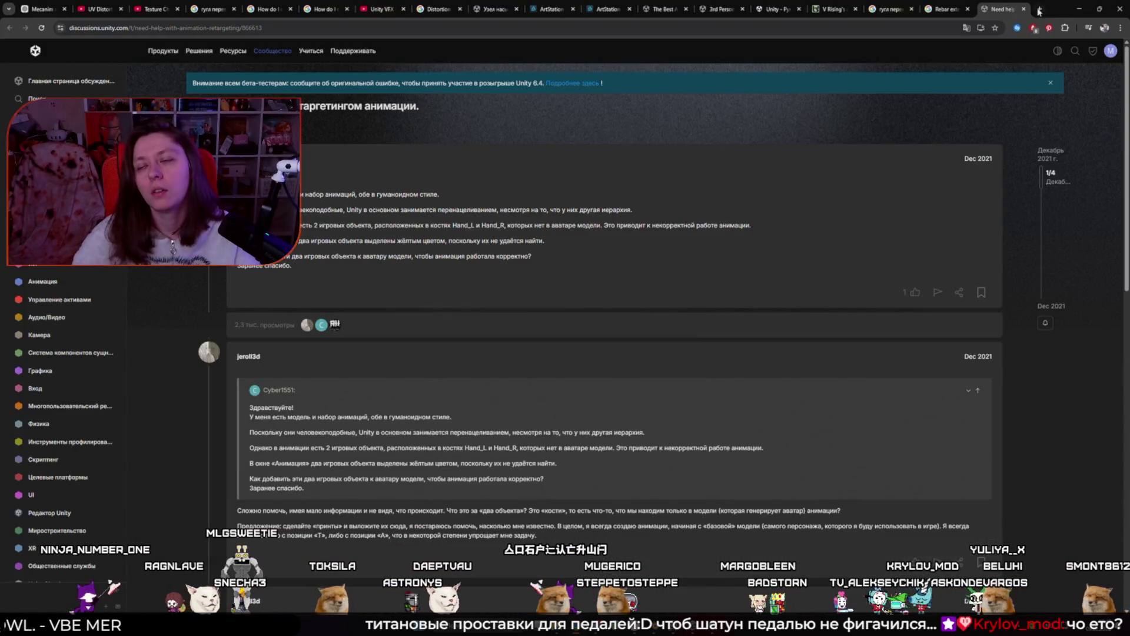
left_click(1039, 10)
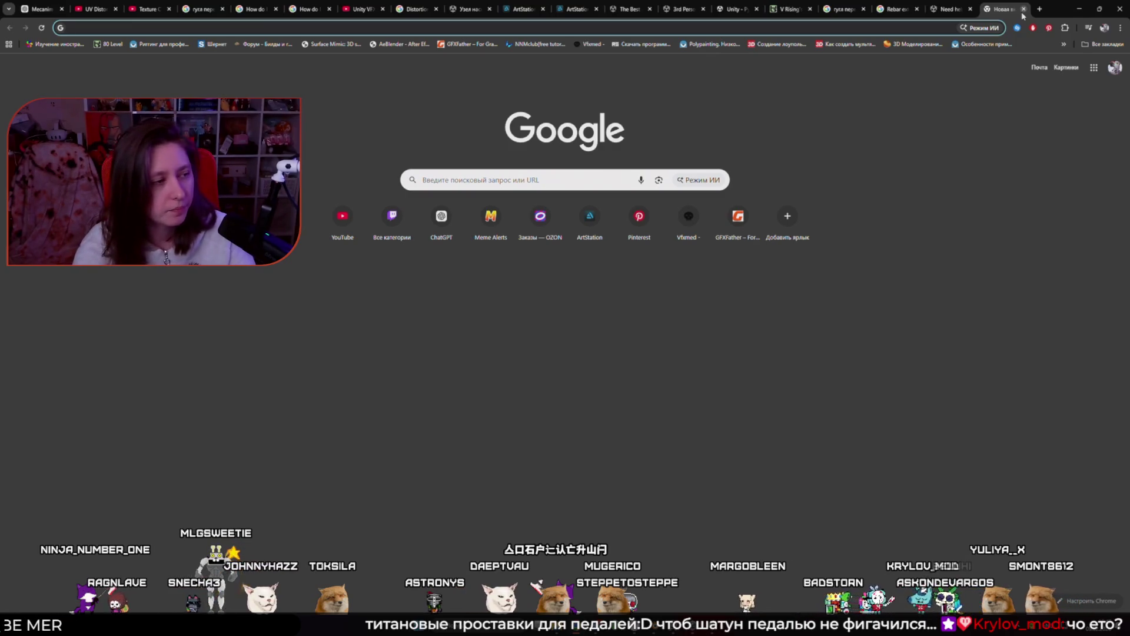
type("Hum")
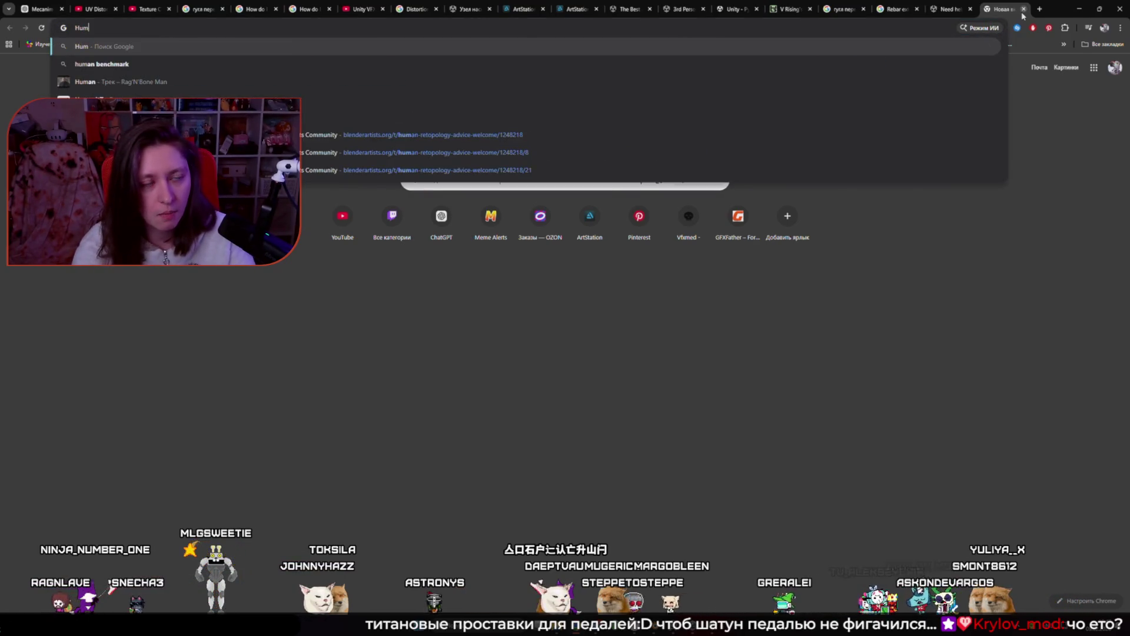
type("anoid")
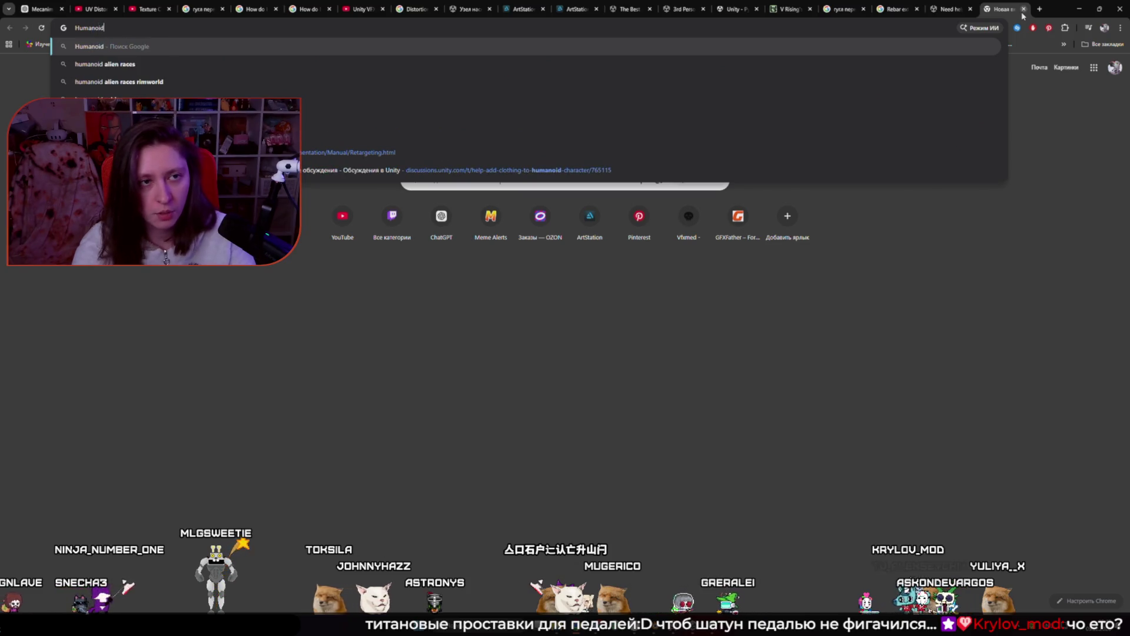
left_click(563, 135)
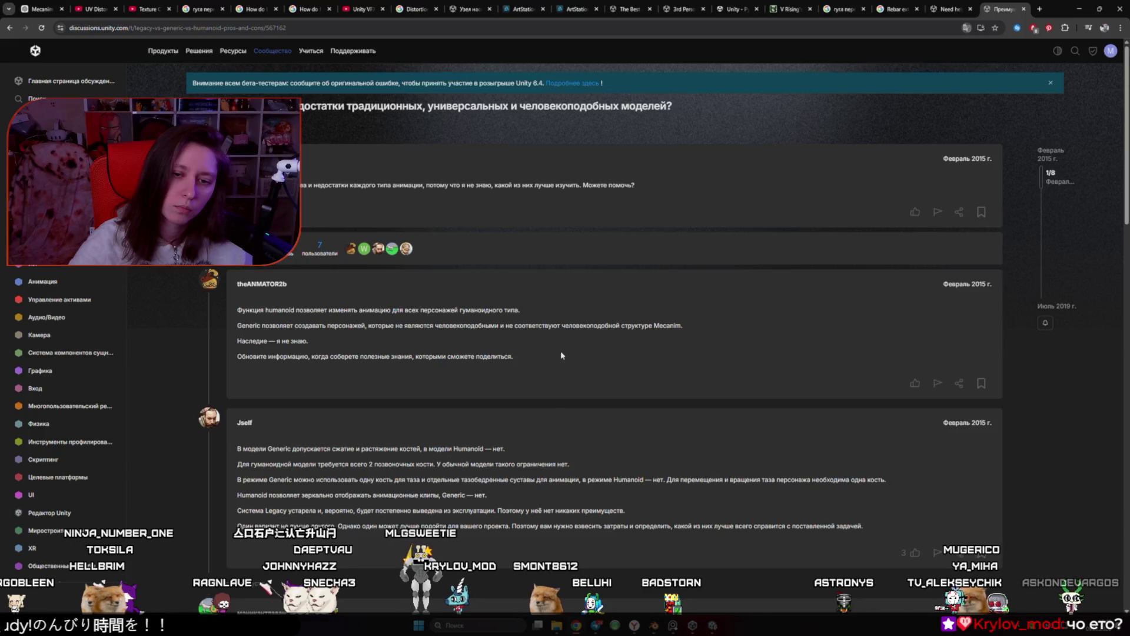
scroll(559, 354, "down", 2)
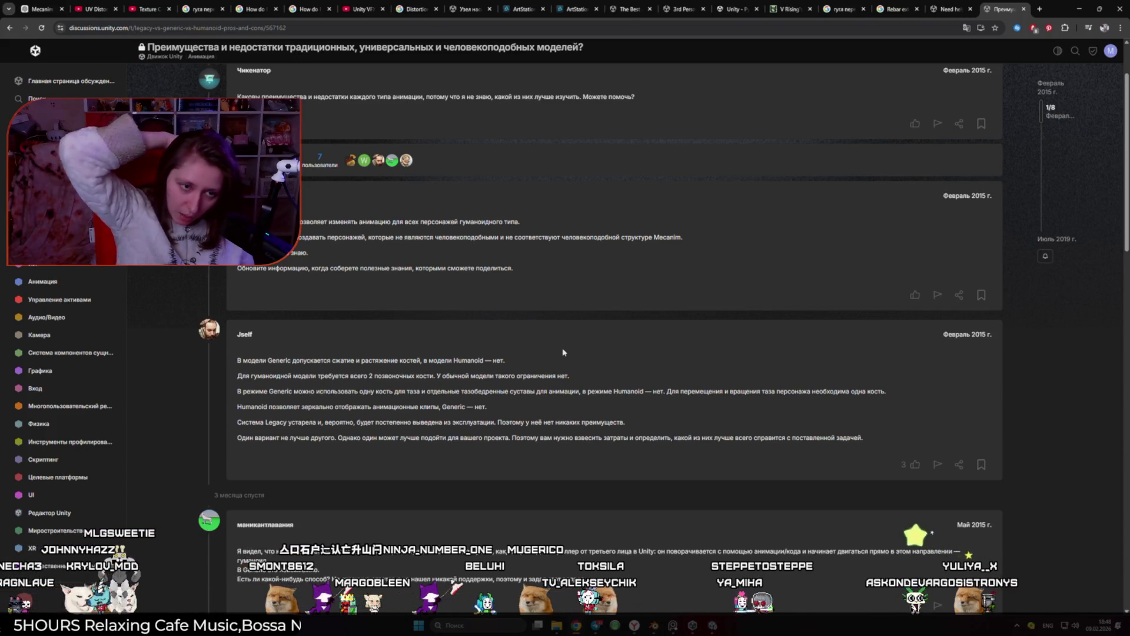
left_click(914, 464)
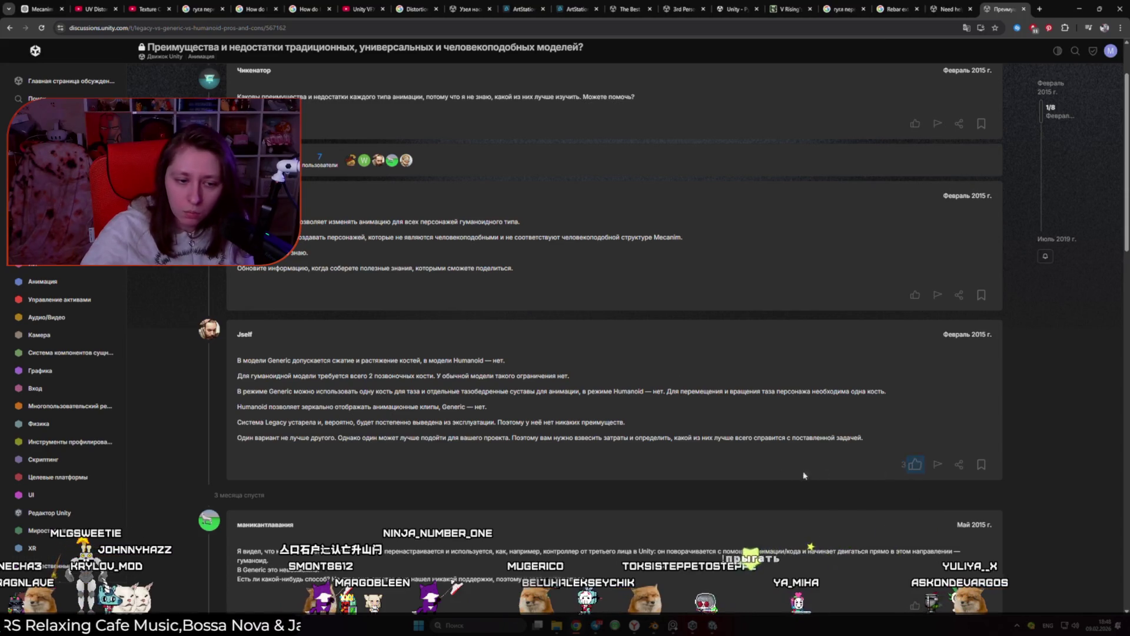
scroll(824, 474, "down", 2)
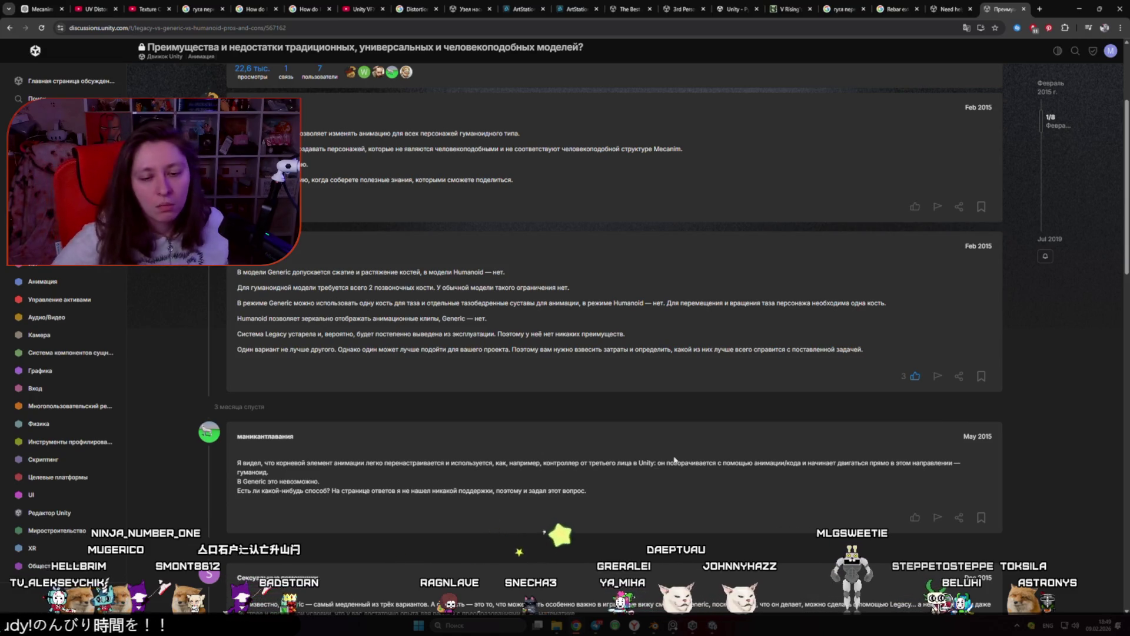
scroll(594, 469, "up", 3)
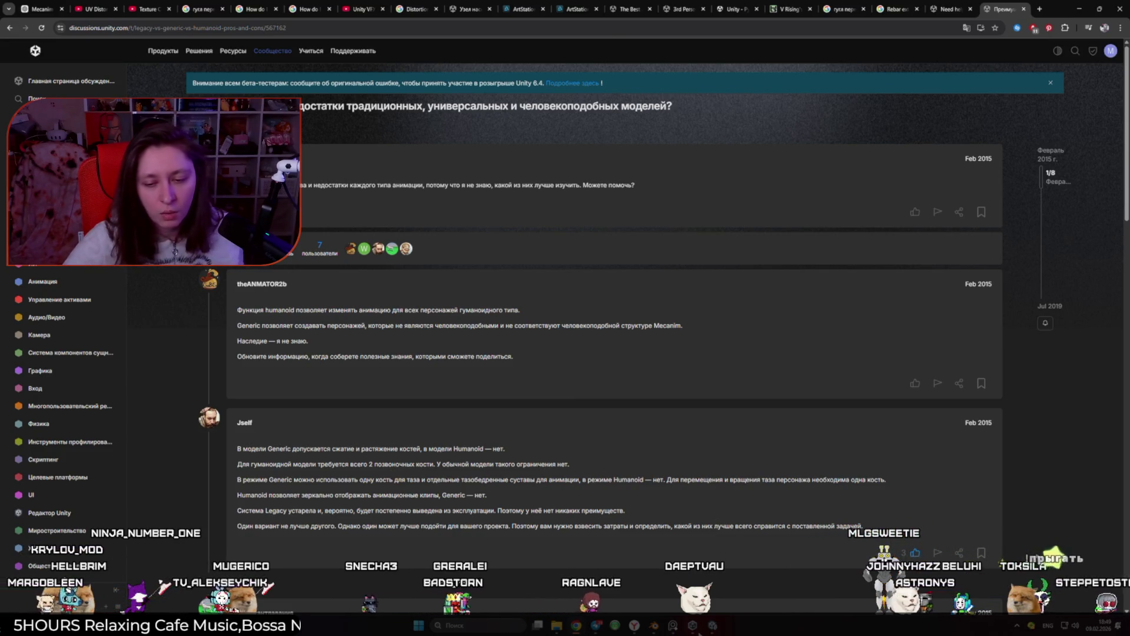
left_click(712, 625)
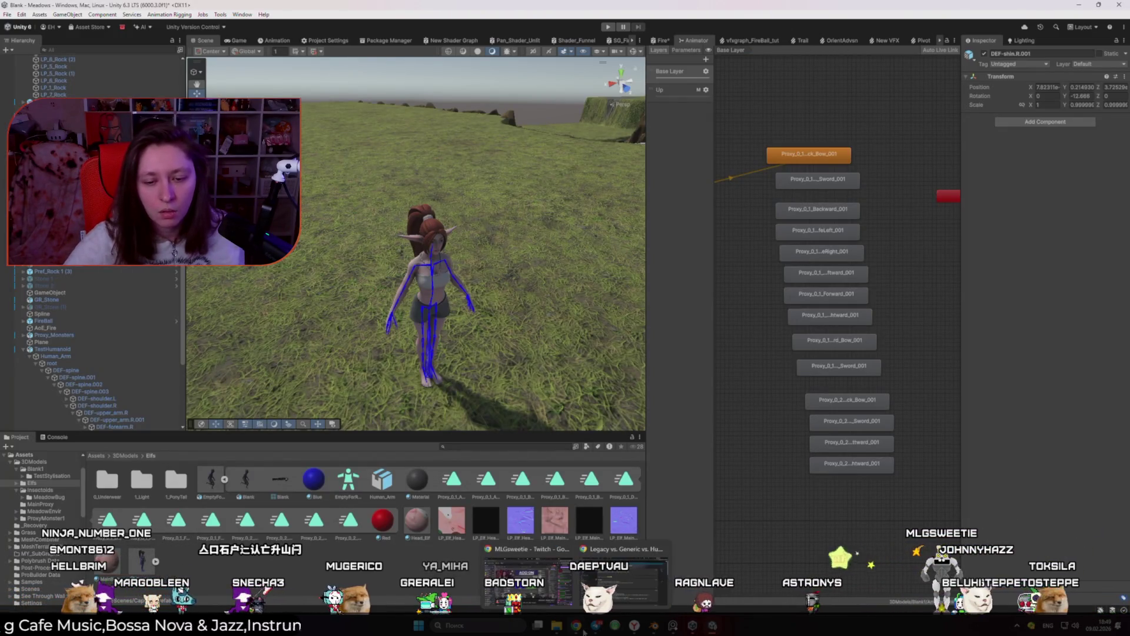
left_click(761, 530)
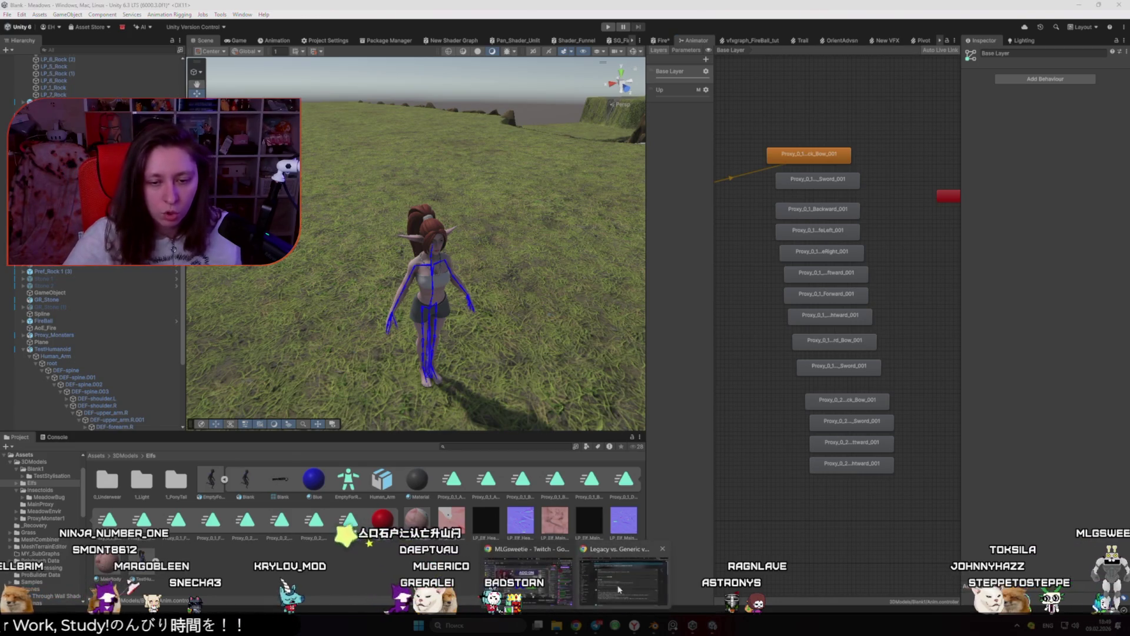
left_click(624, 583)
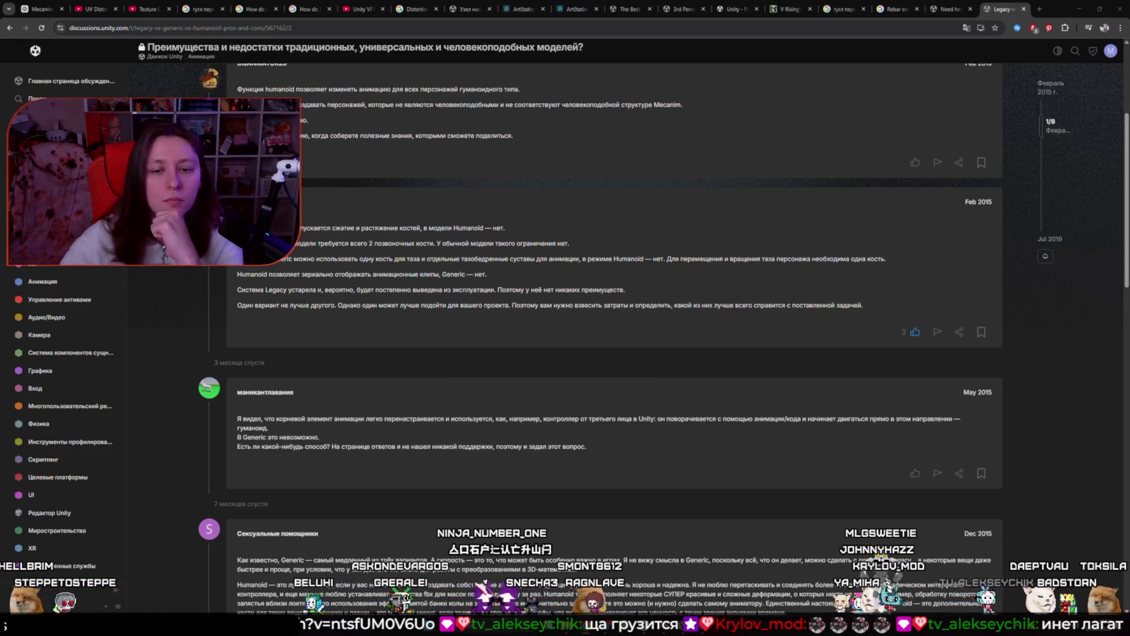
Read down the rig-types thread to the Dec 2015 replies, then return to Unity
scroll(635, 291, "down", 5)
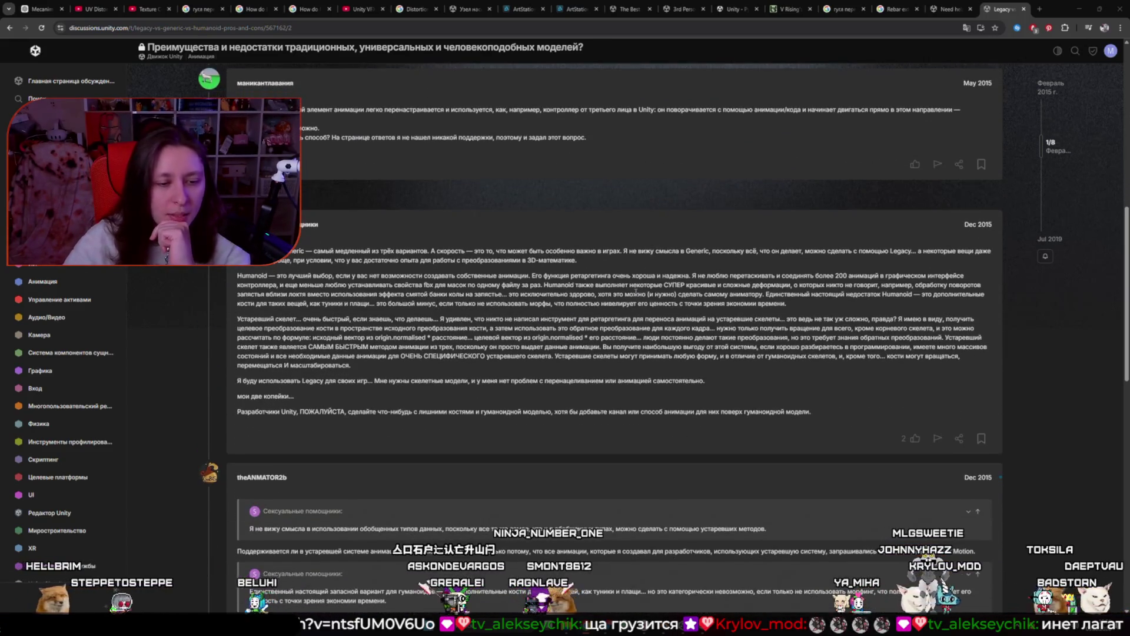
scroll(634, 291, "down", 1)
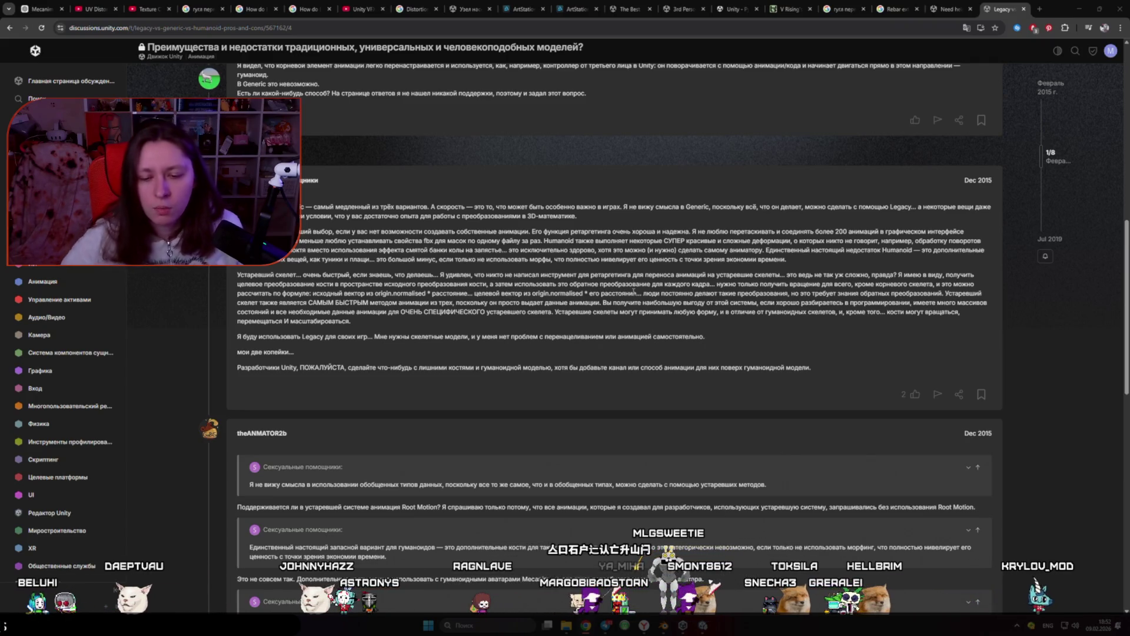
left_click(704, 626)
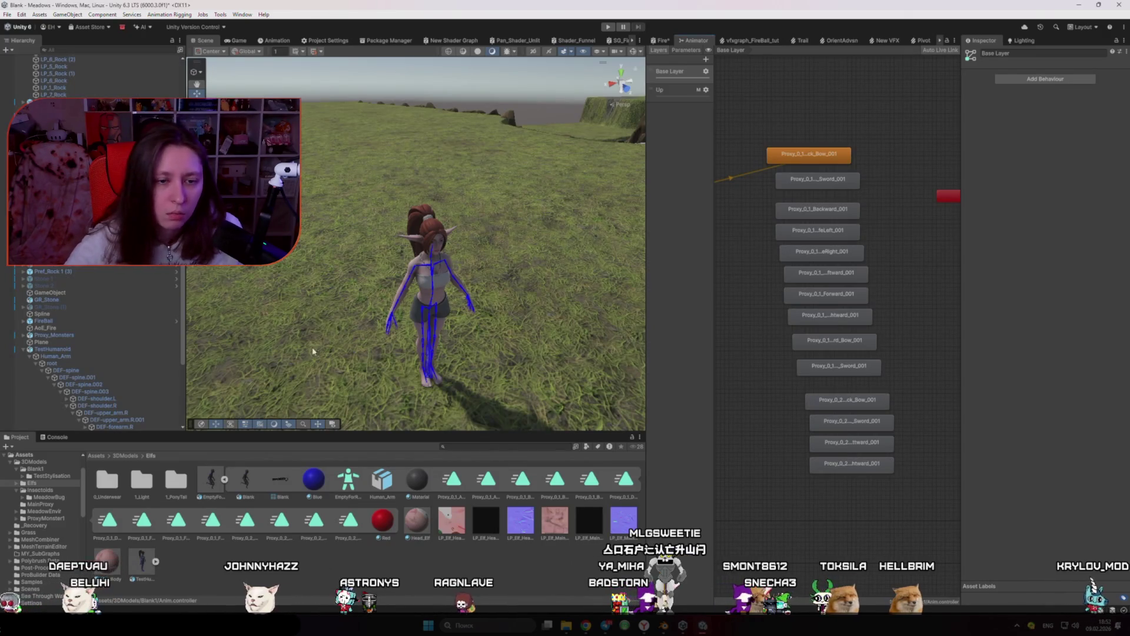
Check EmptyForRetarget's Animation Type options, then open a new Chrome tab
left_click(207, 493)
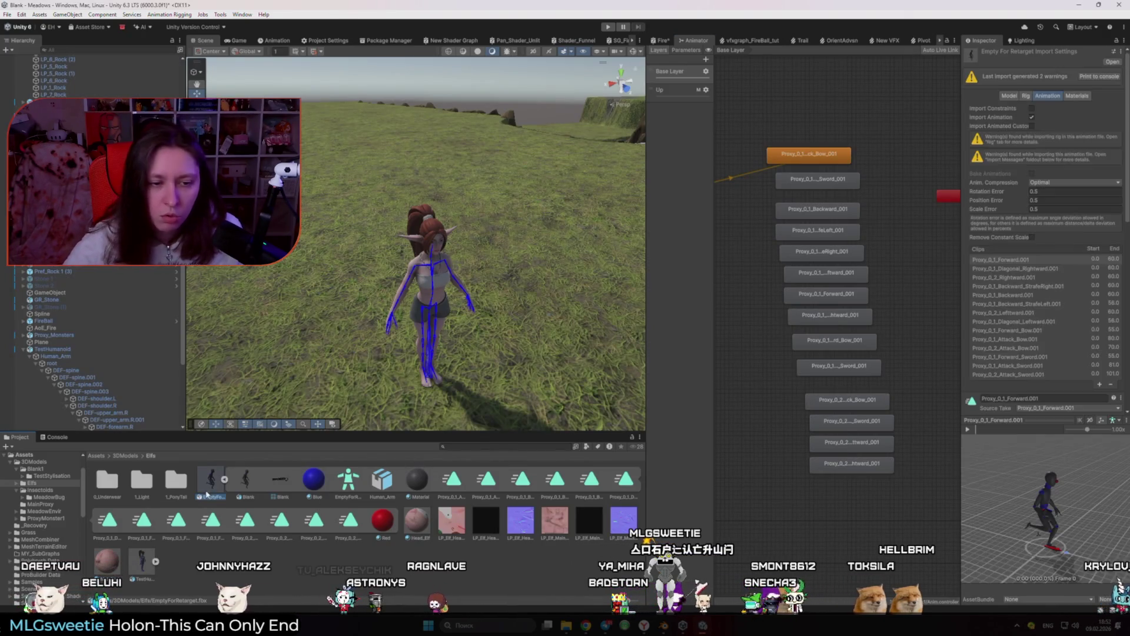
left_click(1027, 96)
left_click(1047, 130)
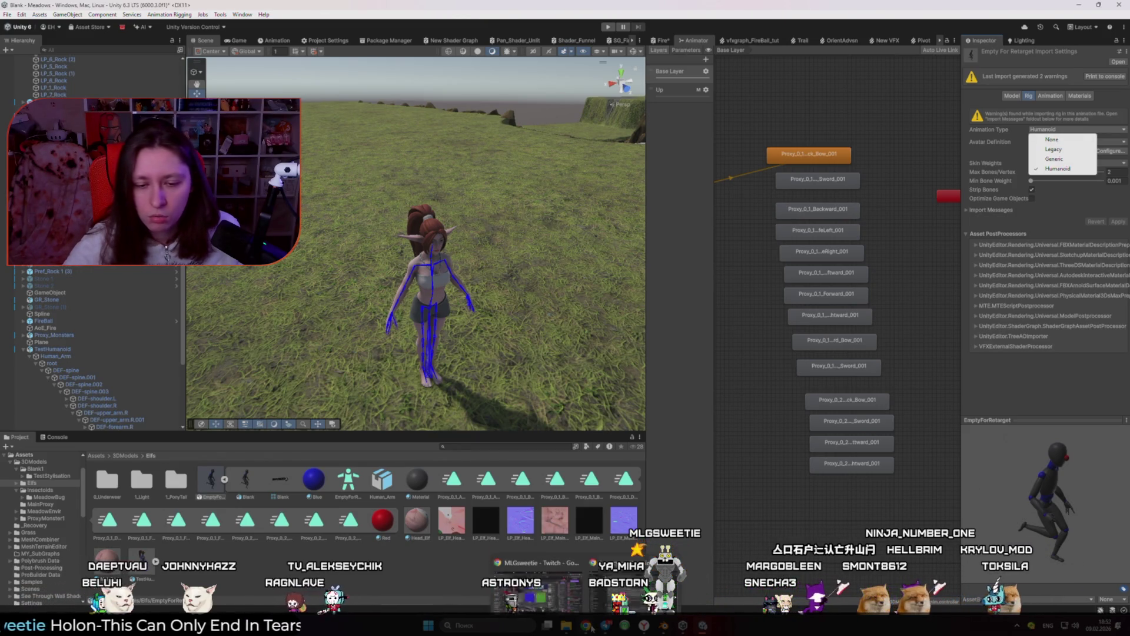
left_click(586, 625)
left_click(1039, 9)
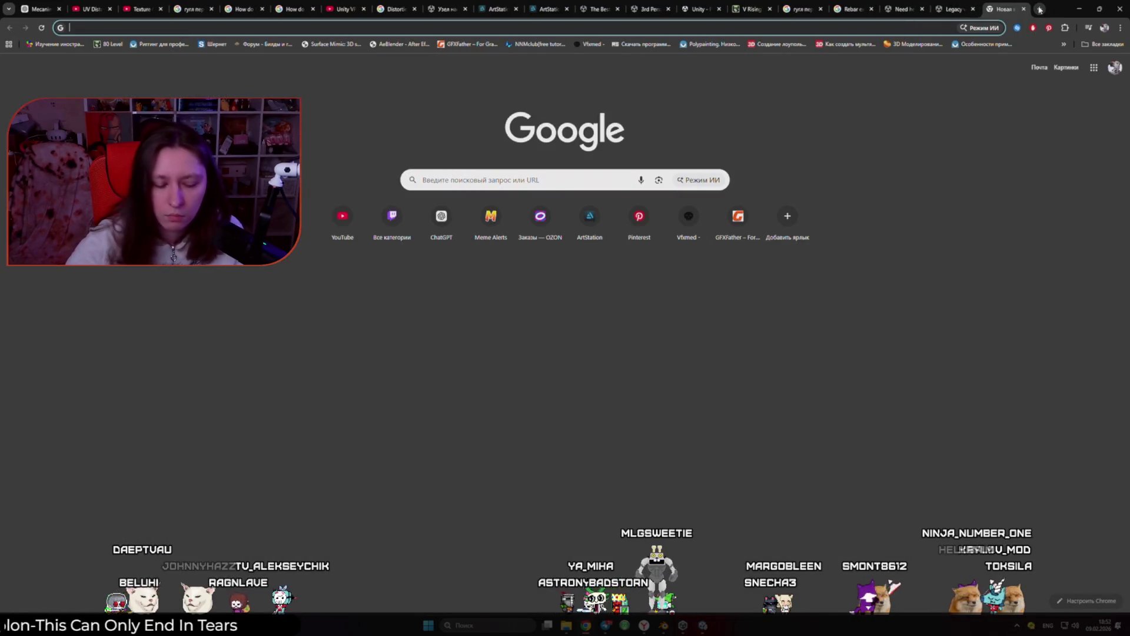
Search 'Animation Type Legacy Unity', read the manual page in Russian, then close it
type("Animation Type Legacy Unity")
key("Return")
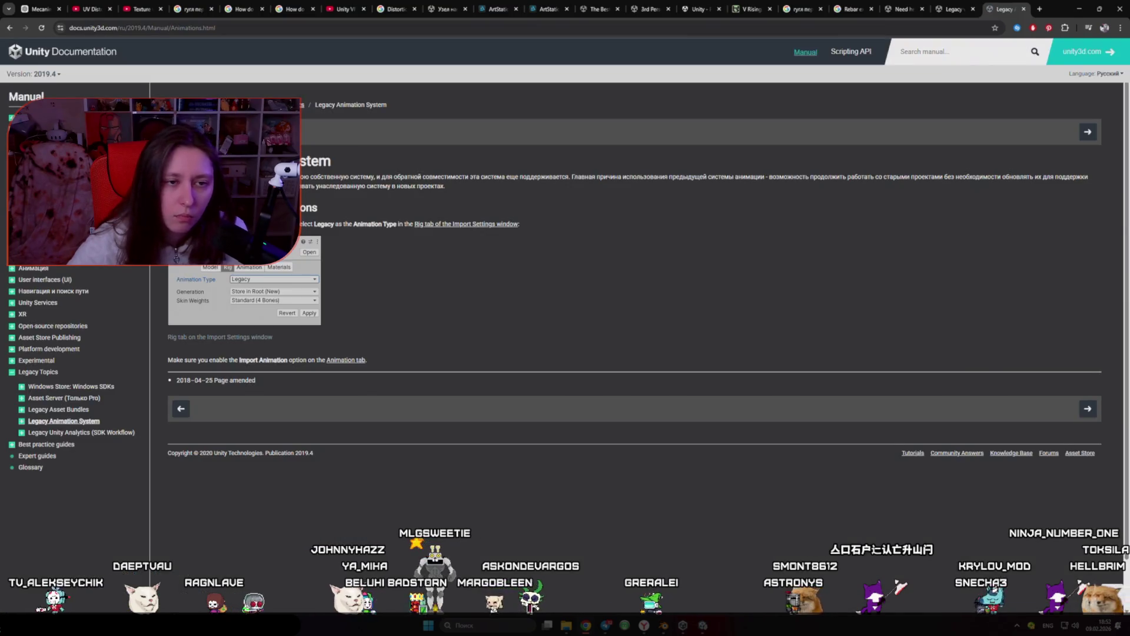
right_click(394, 224)
left_click(531, 386)
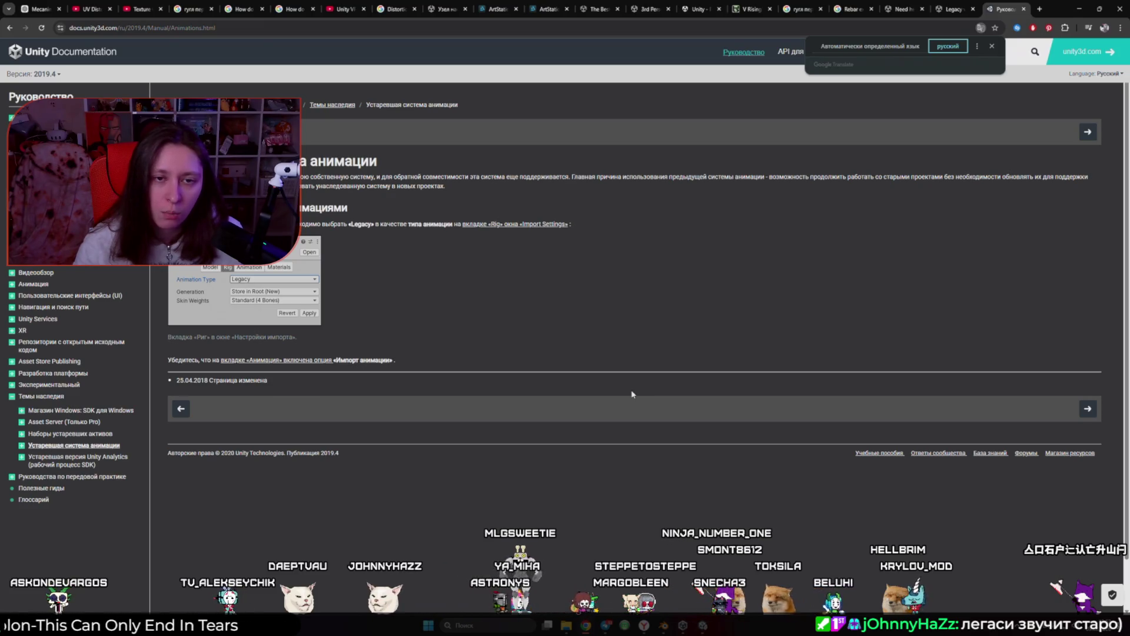
left_click(1023, 10)
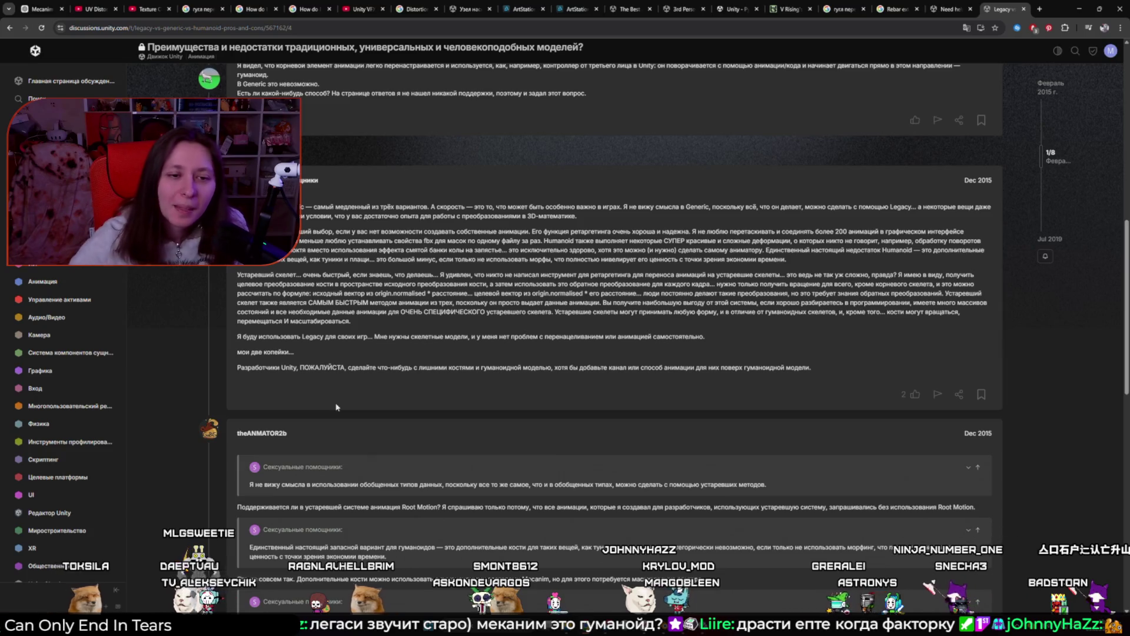
scroll(377, 445, "down", 3)
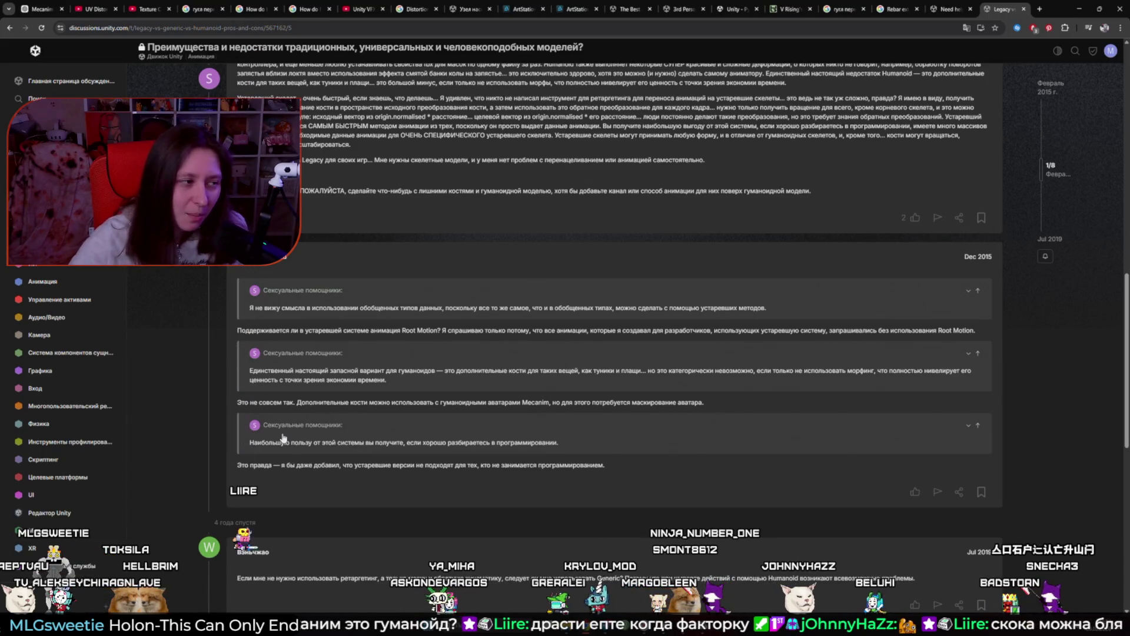
scroll(795, 465, "down", 2)
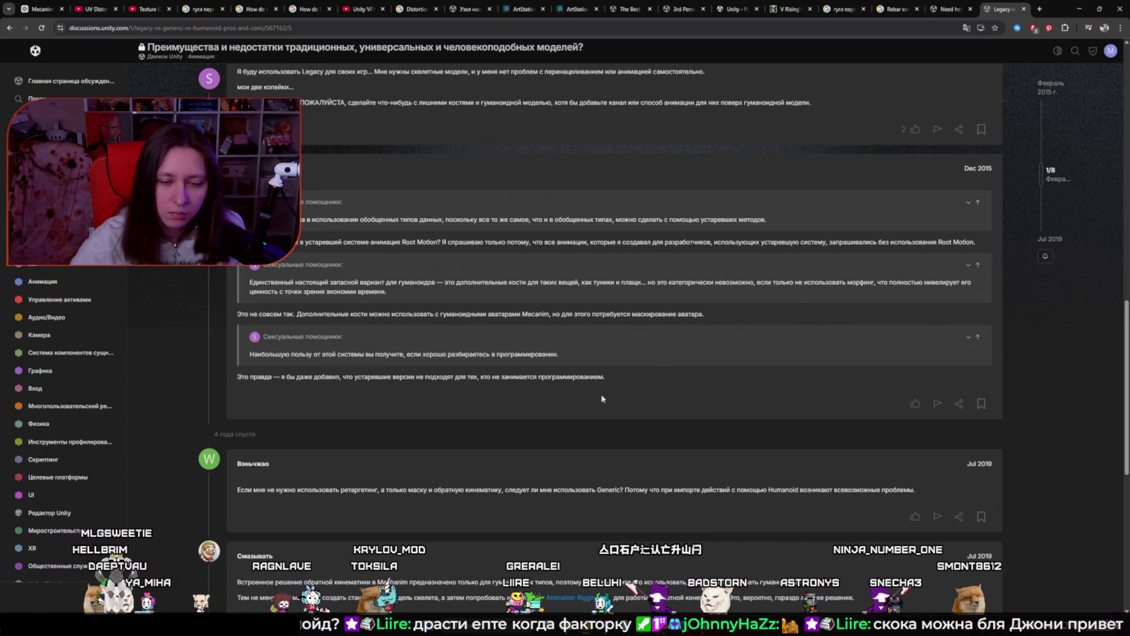
scroll(601, 399, "down", 2)
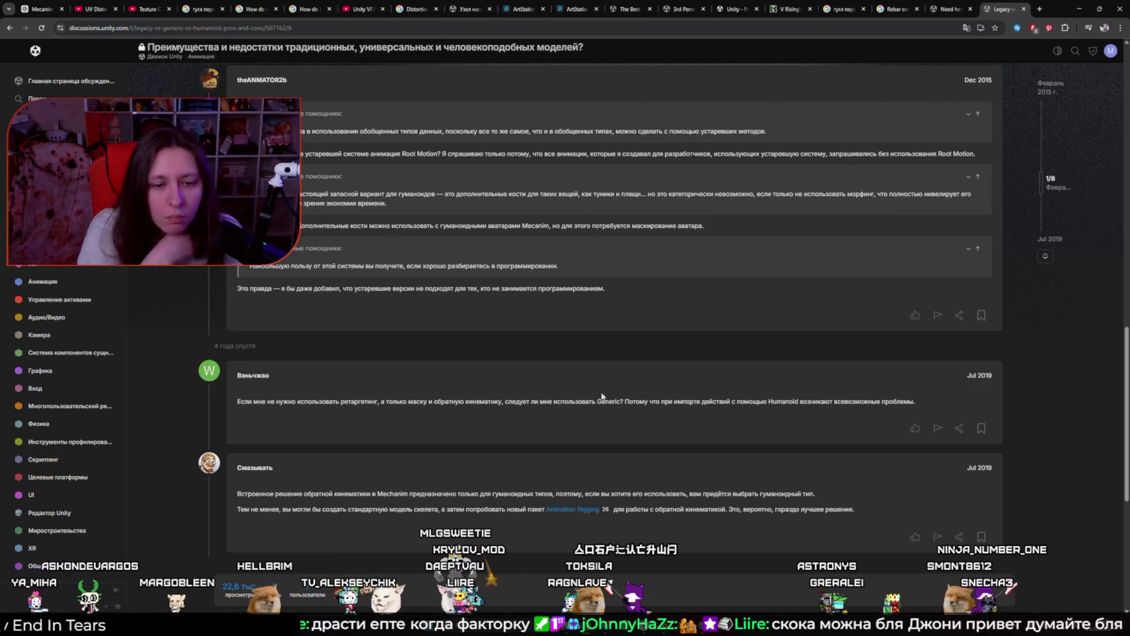
scroll(601, 396, "down", 2)
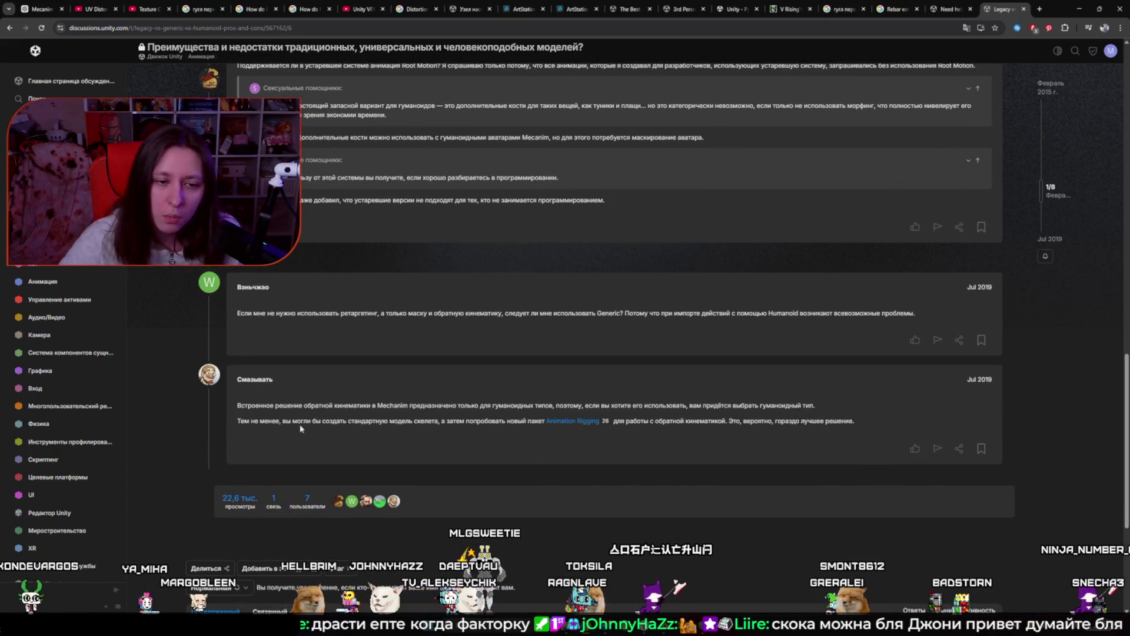
left_click_drag(446, 420, 599, 421)
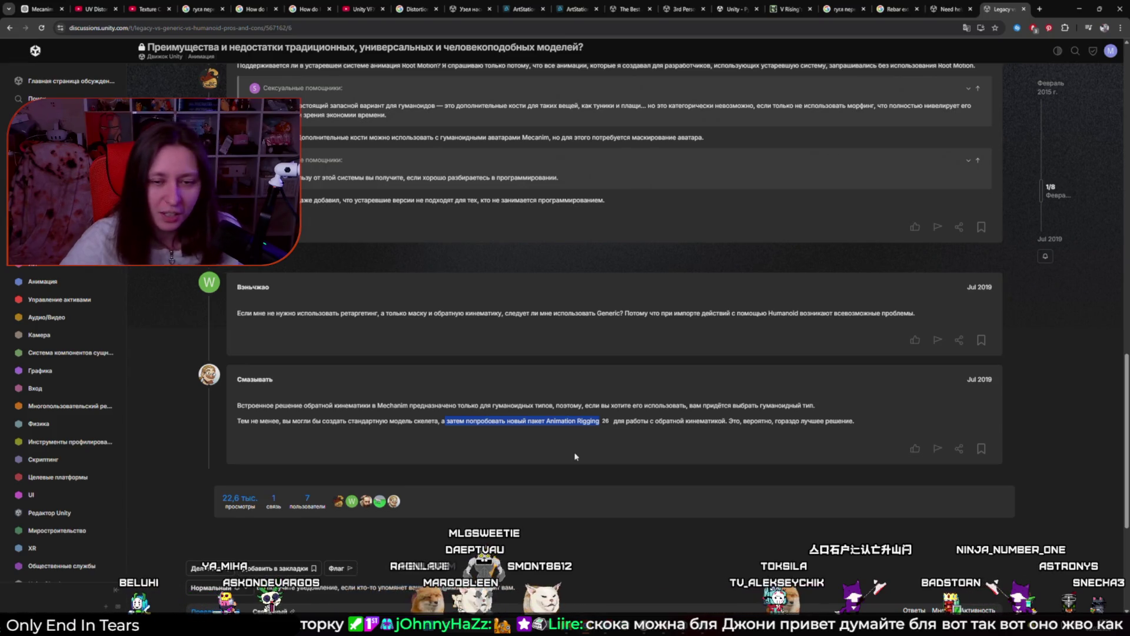
scroll(575, 453, "down", 4)
scroll(583, 303, "up", 4)
scroll(590, 312, "up", 15)
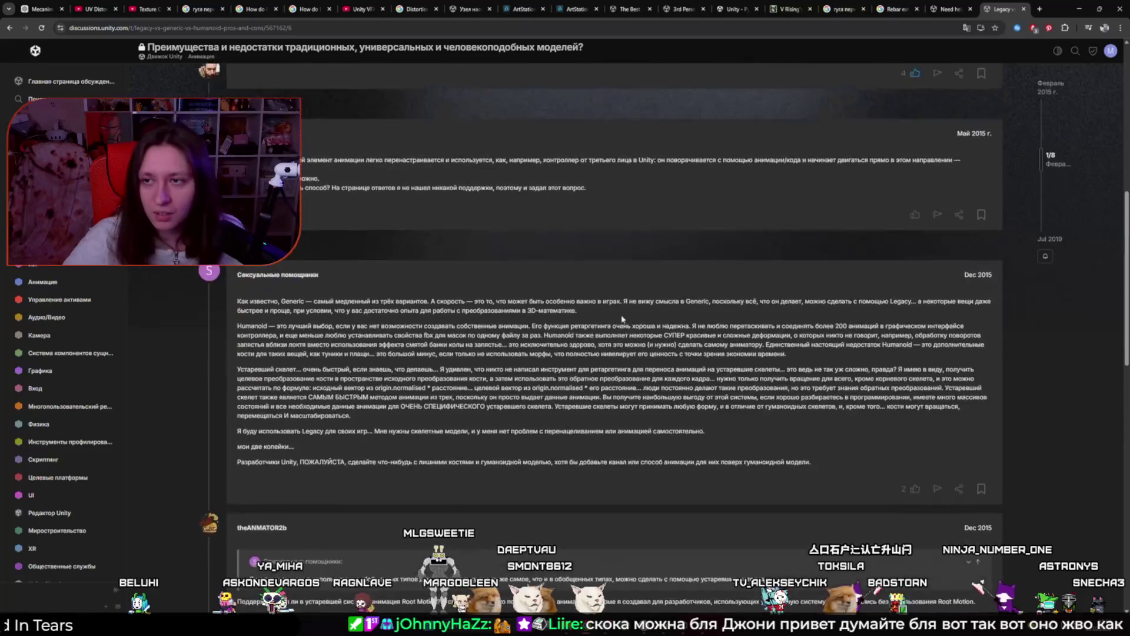
left_click(10, 29)
Open the 'Generic and Humanoid - Unity Engine' result in a new tab and translate it into Russian
scroll(492, 315, "down", 2)
scroll(361, 318, "down", 3)
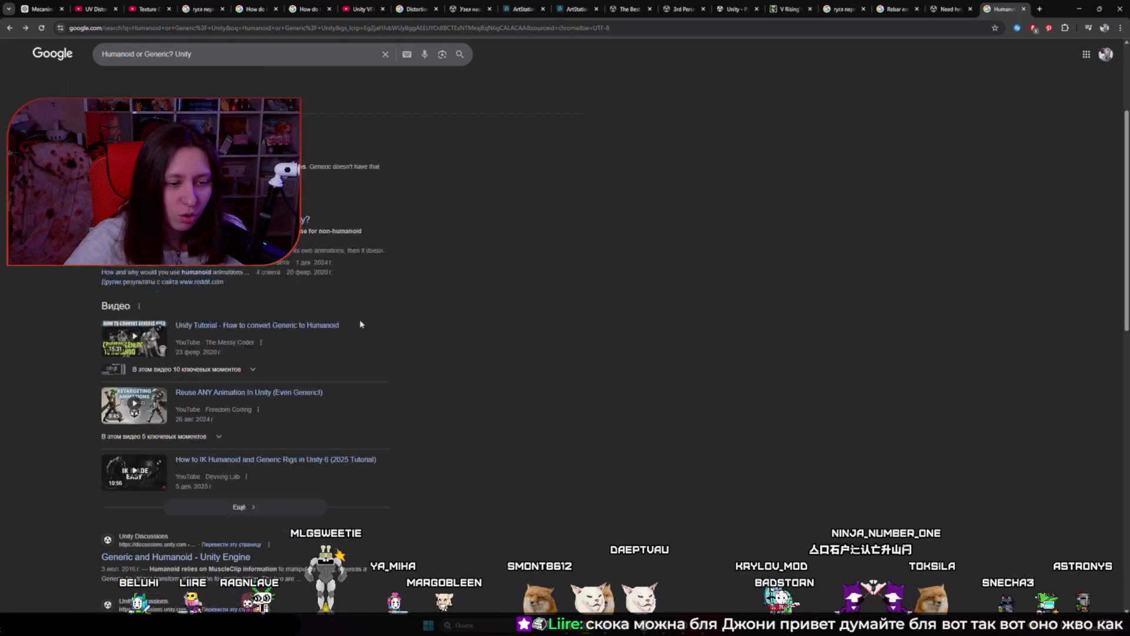
middle_click(193, 422)
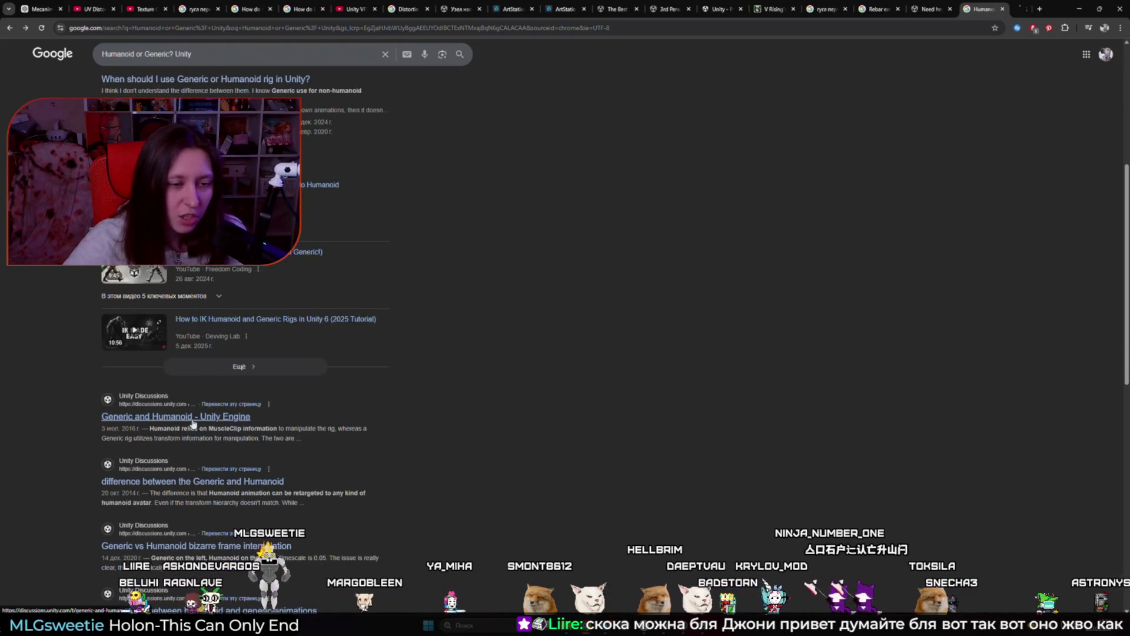
left_click(989, 10)
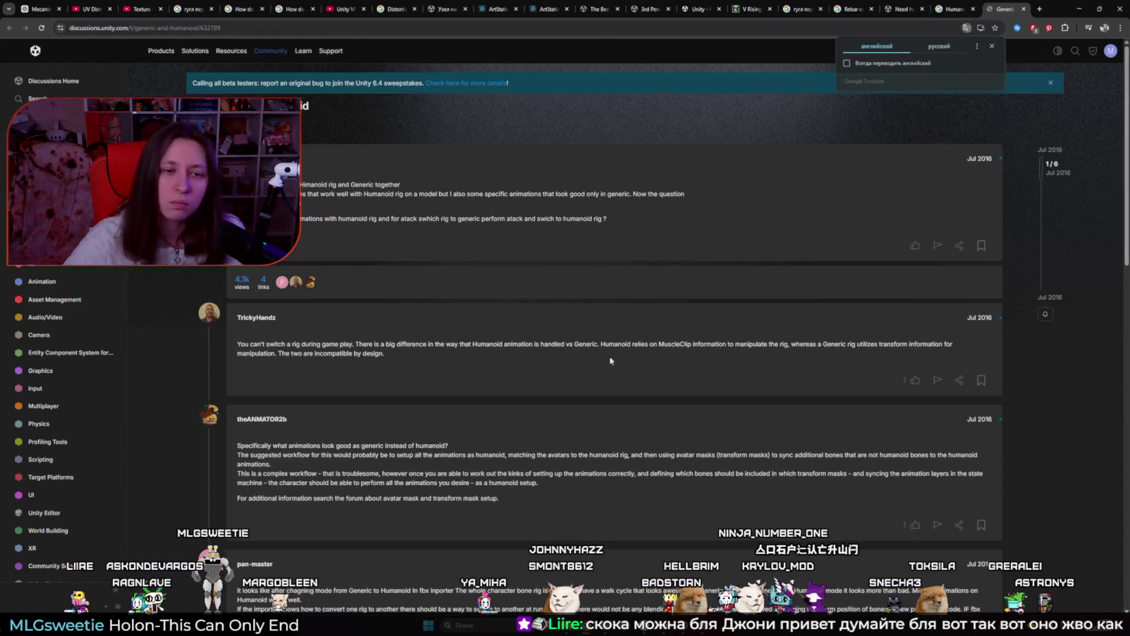
left_click(954, 48)
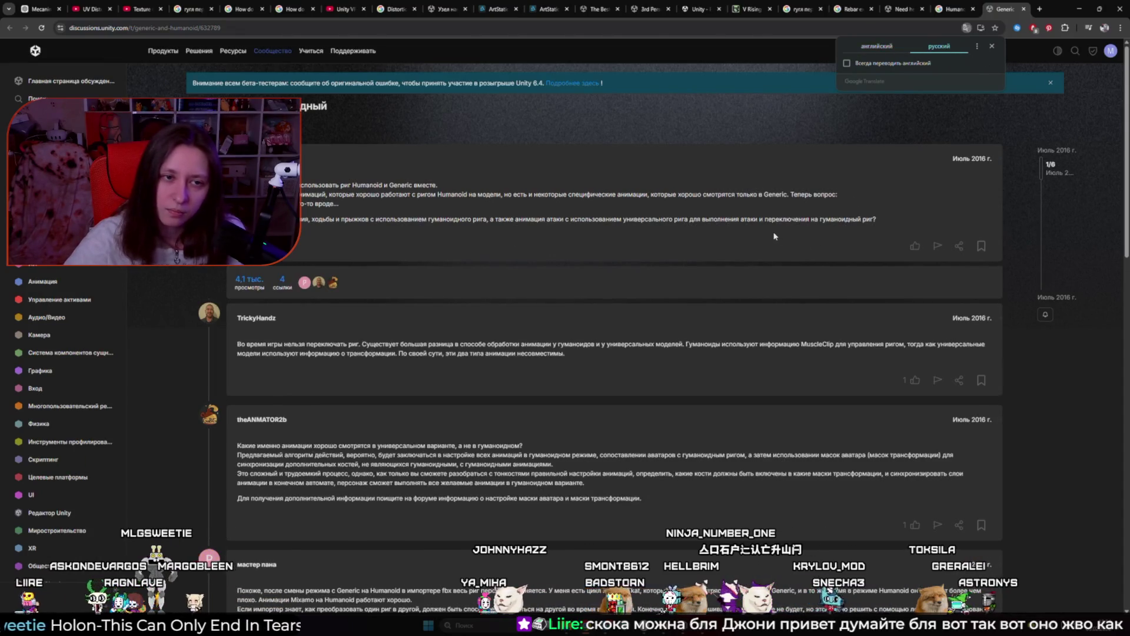